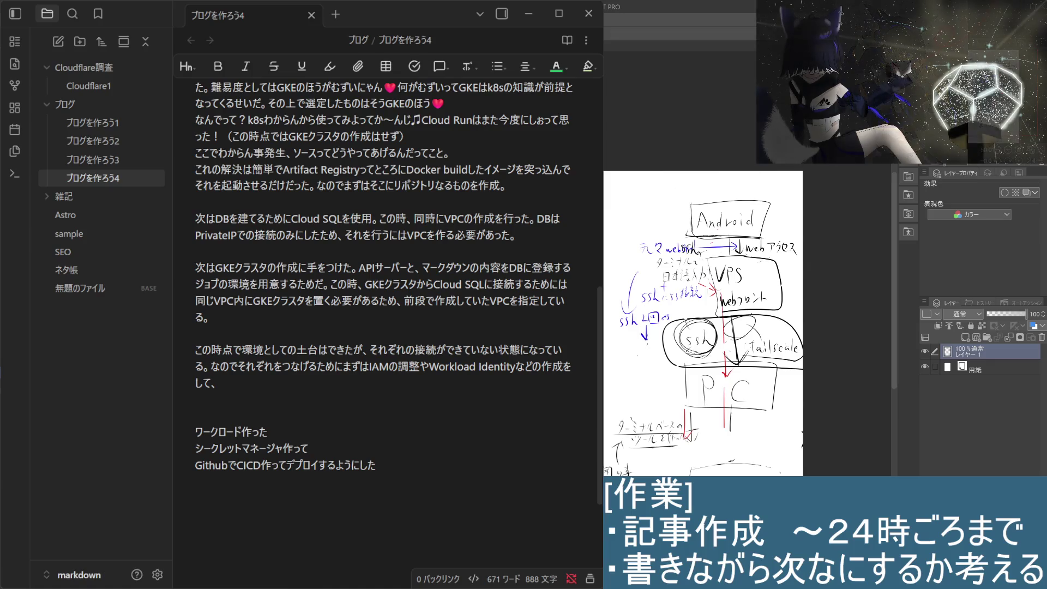
Step: Add a short pen mark to the hand-drawn diagram beside the draft
mouse_move(640, 346)
mouse_down()
mouse_move(639, 364)
mouse_move(659, 358)
mouse_up()
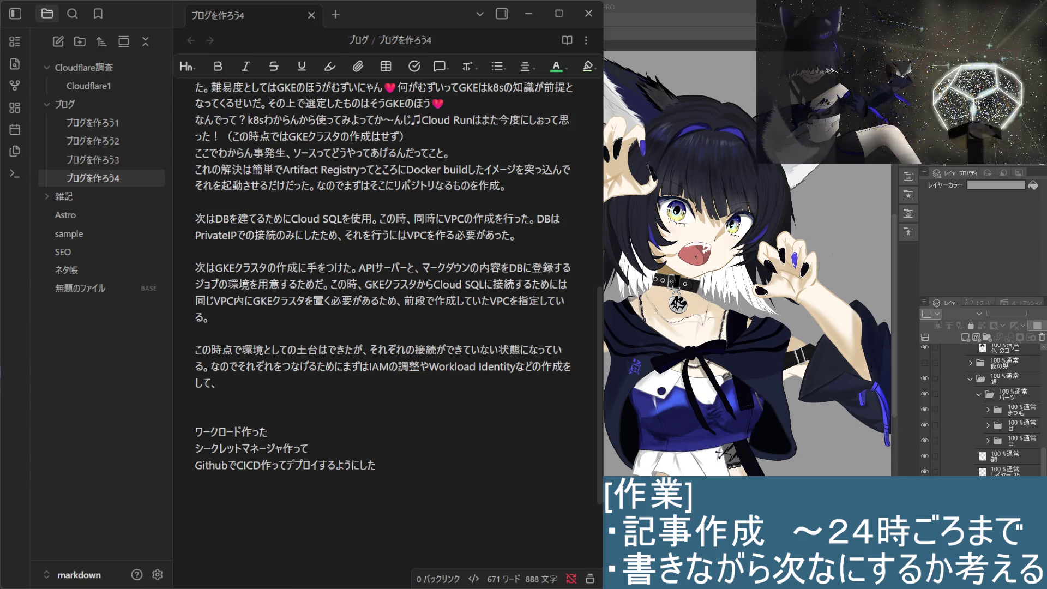
click(261, 581)
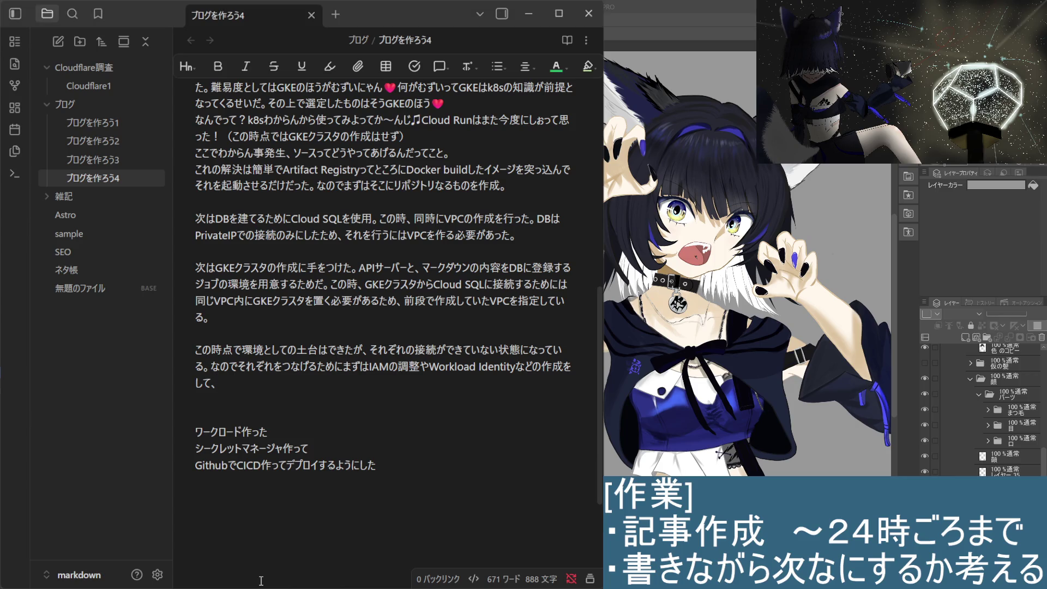
scroll(354, 256, down, 2)
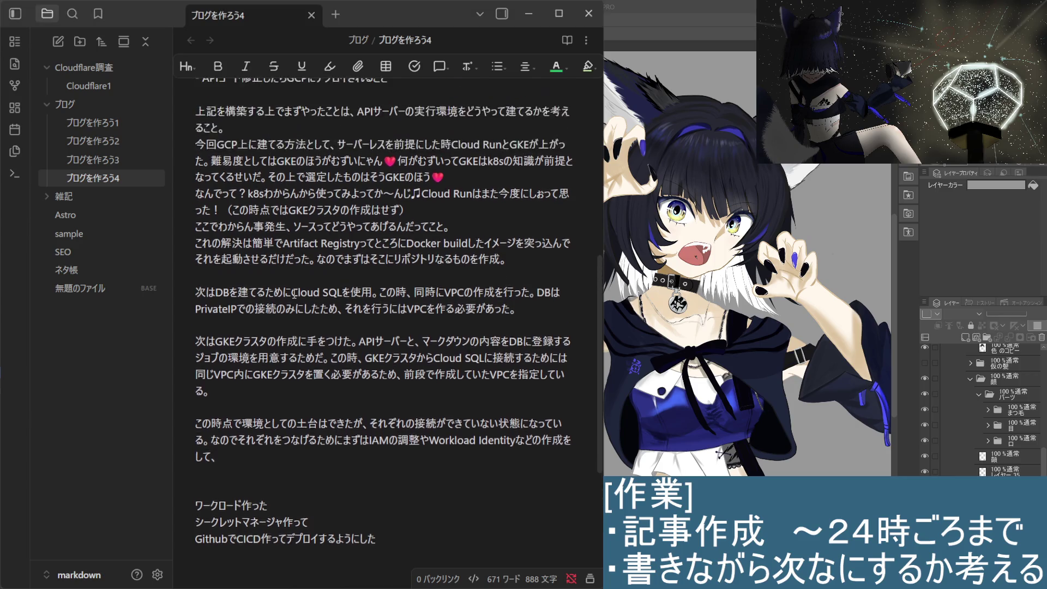
drag(370, 255, 231, 288)
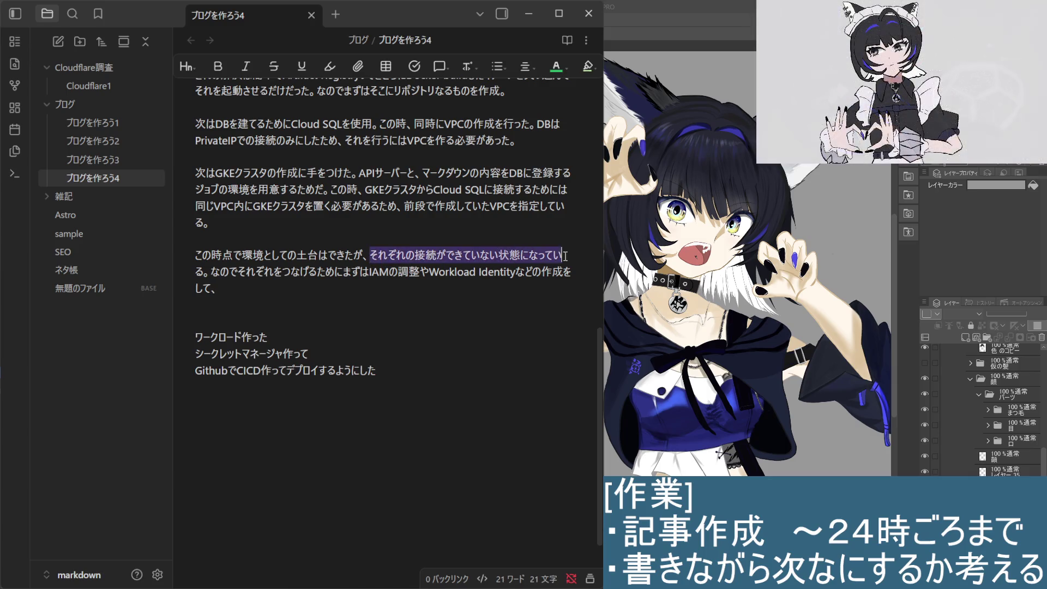
click(228, 288)
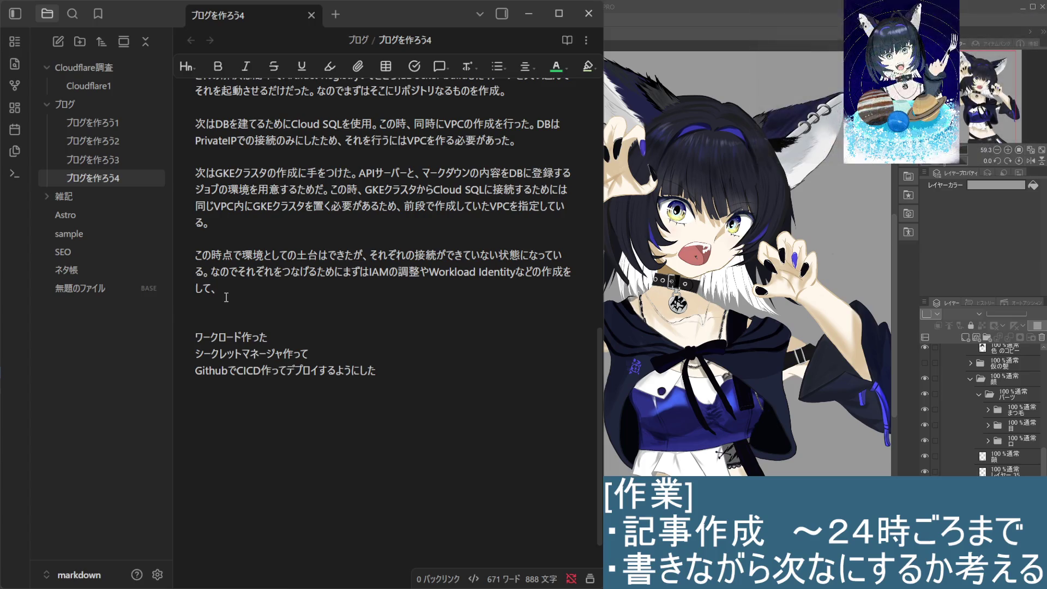
mouse_move(223, 286)
mouse_down()
mouse_move(198, 288)
mouse_move(194, 255)
mouse_up()
click(194, 255)
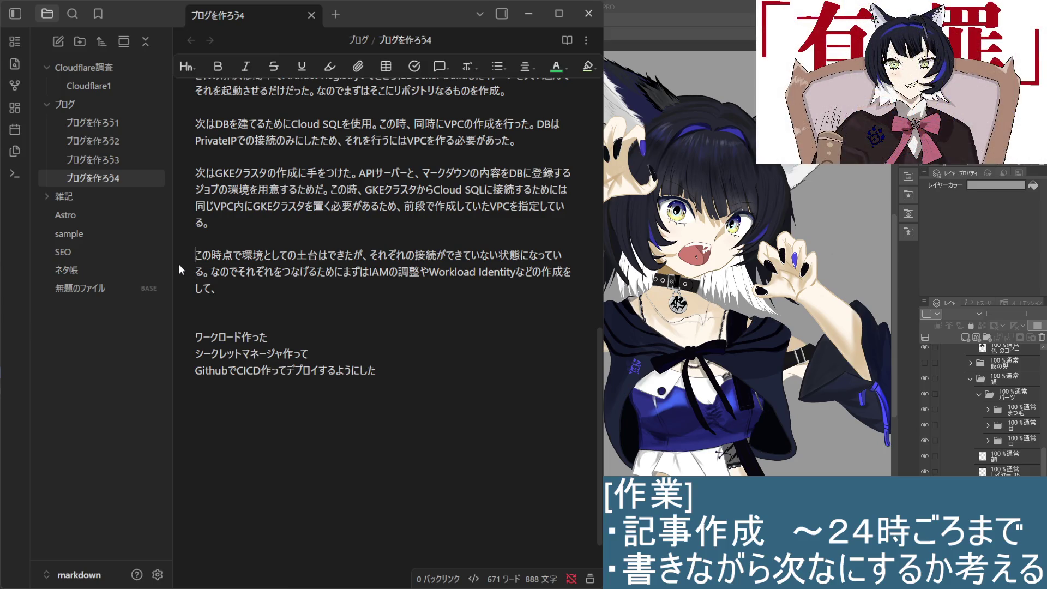
click(219, 289)
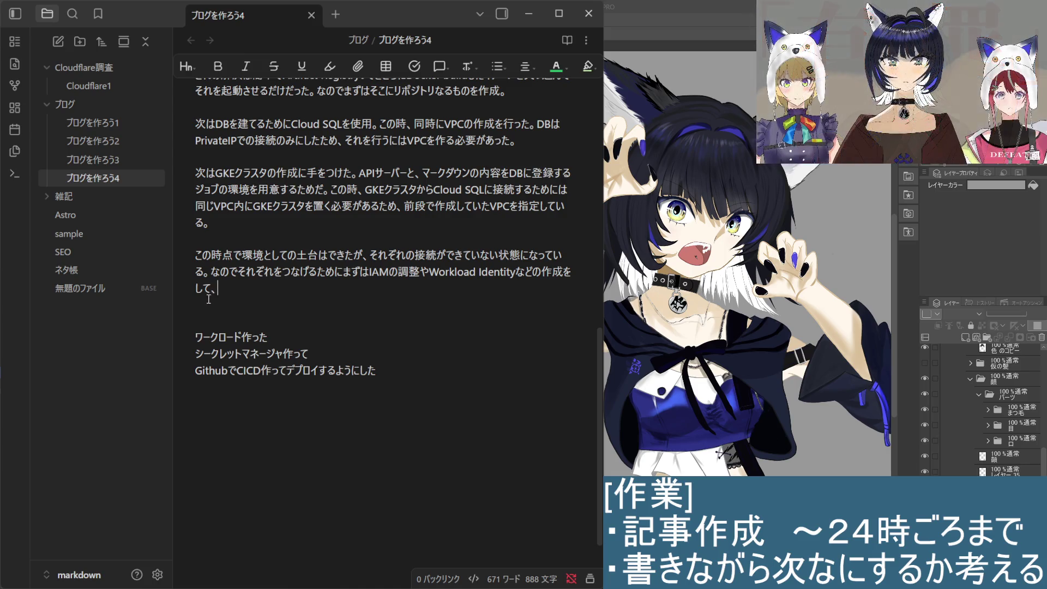
key(BackSpace)
text(。)
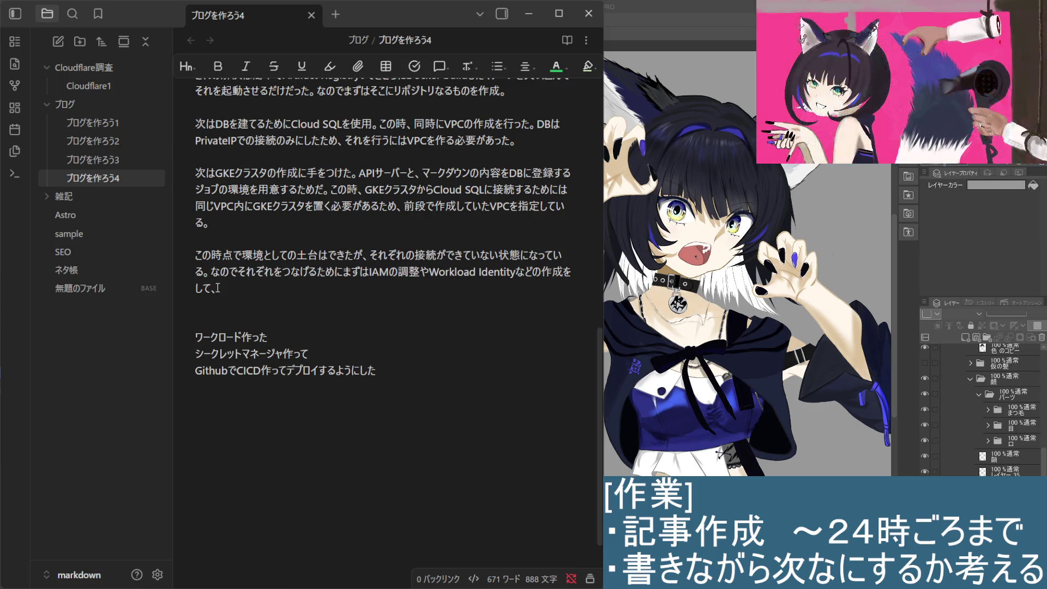
click(323, 299)
click(316, 287)
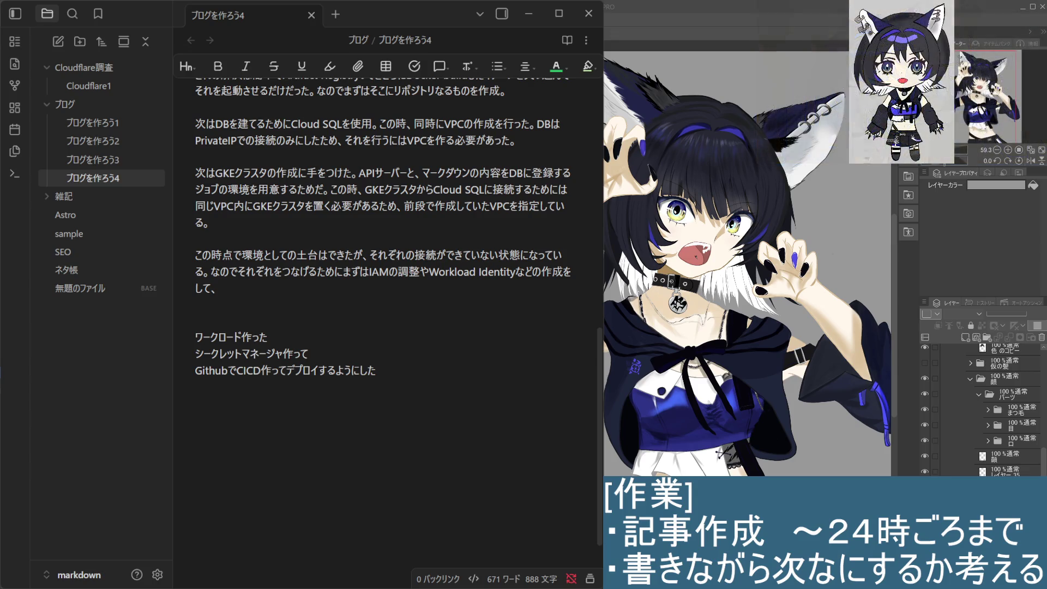
click(297, 293)
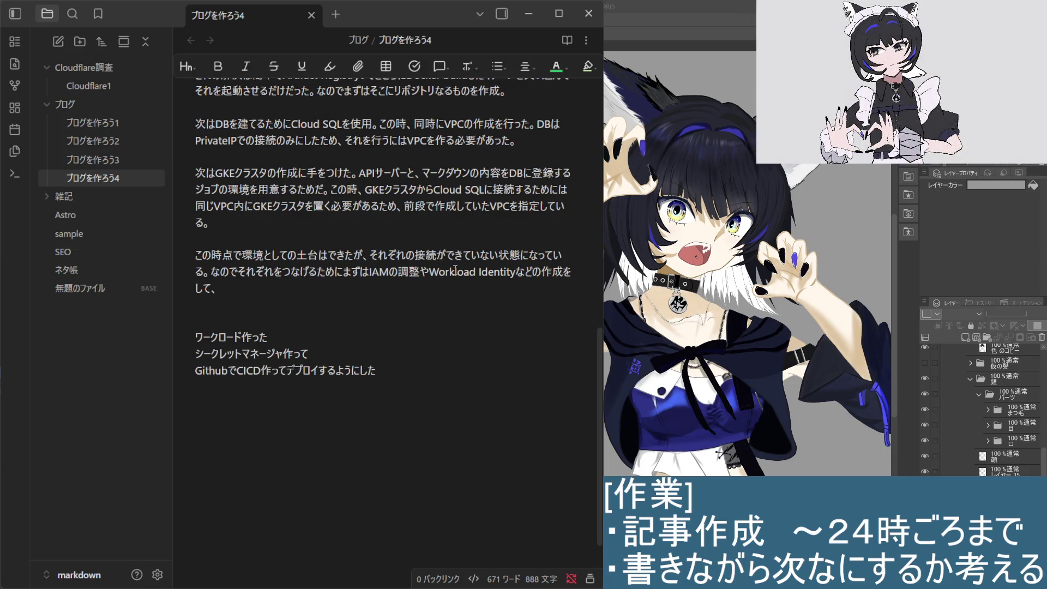
Step: Turn the list into IAMの調整、Workload Identity、サービスアカウント with 、 separators
click(428, 272)
key(BackSpace)
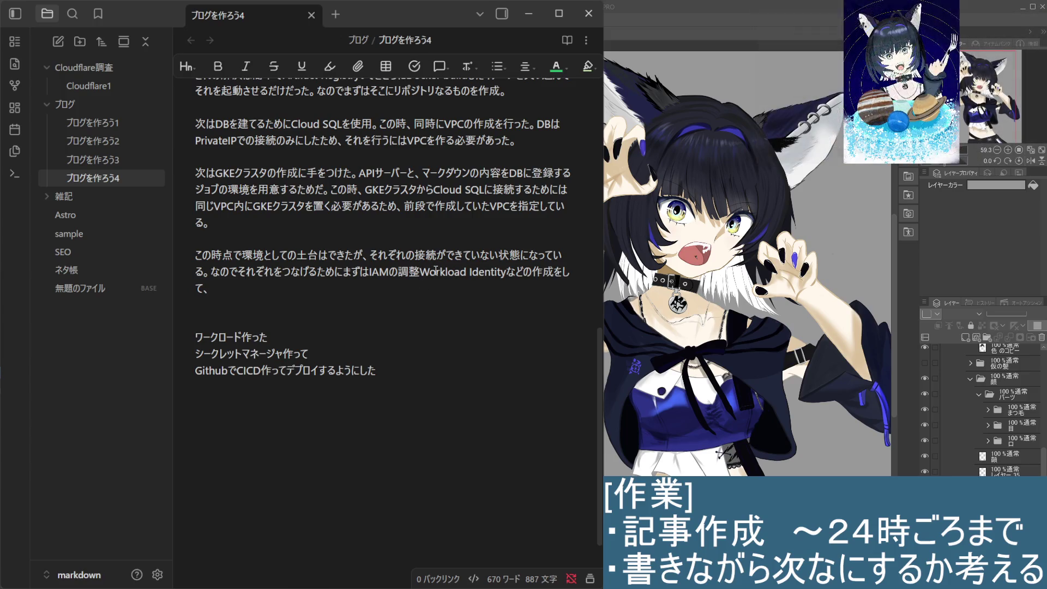
text(、)
key(Right)
key(Right)
key(Right)
key(Right)
key(Right)
key(Right)
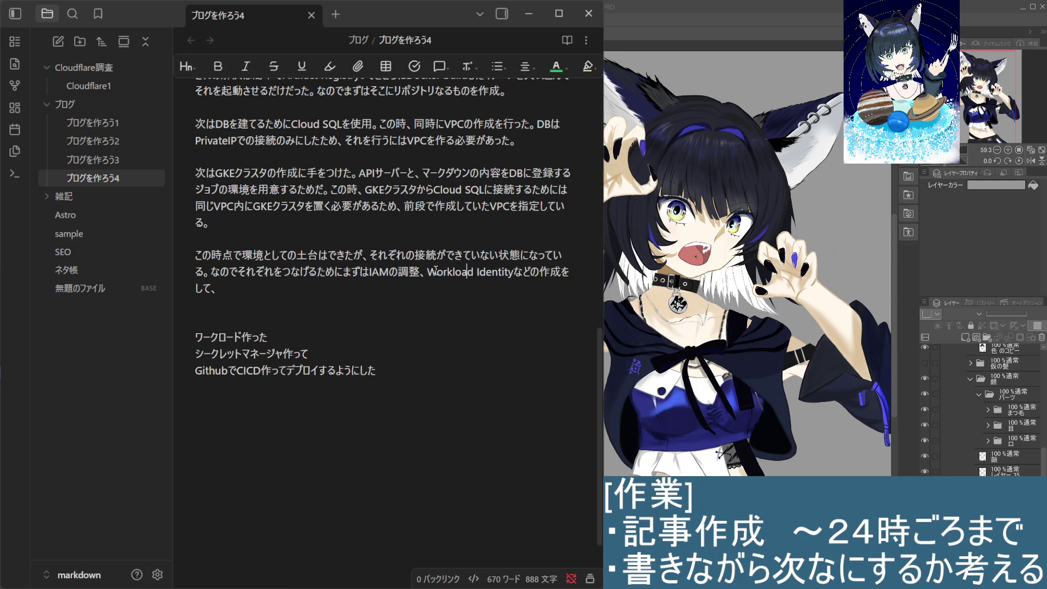
key(Right)
key(Right)
key(Right)
key(Right)
key(Right)
key(Right)
text(、サービス)
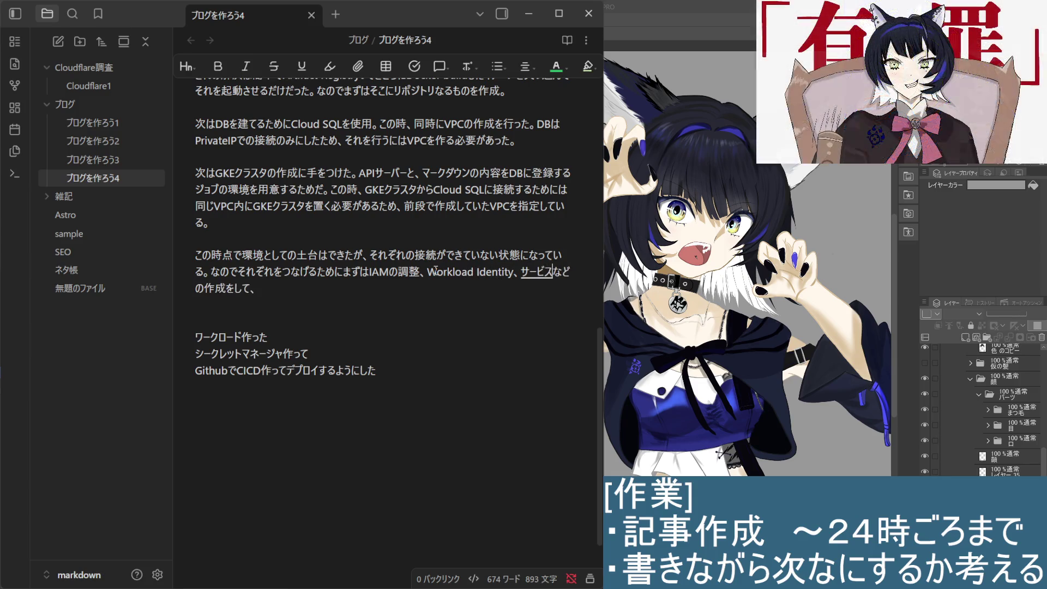
text(アカウント)
key(Return)
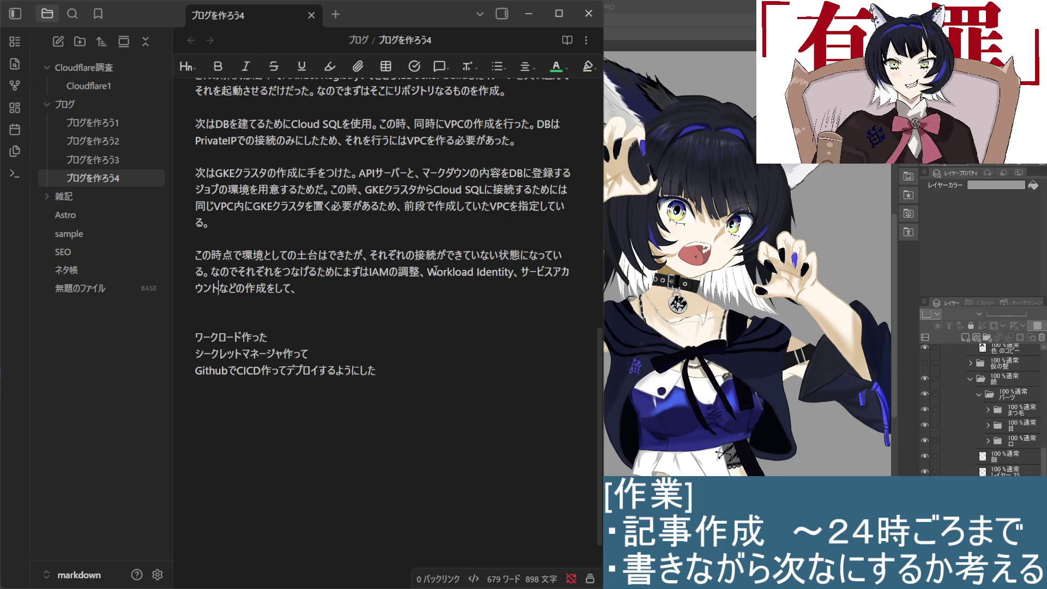
key(End)
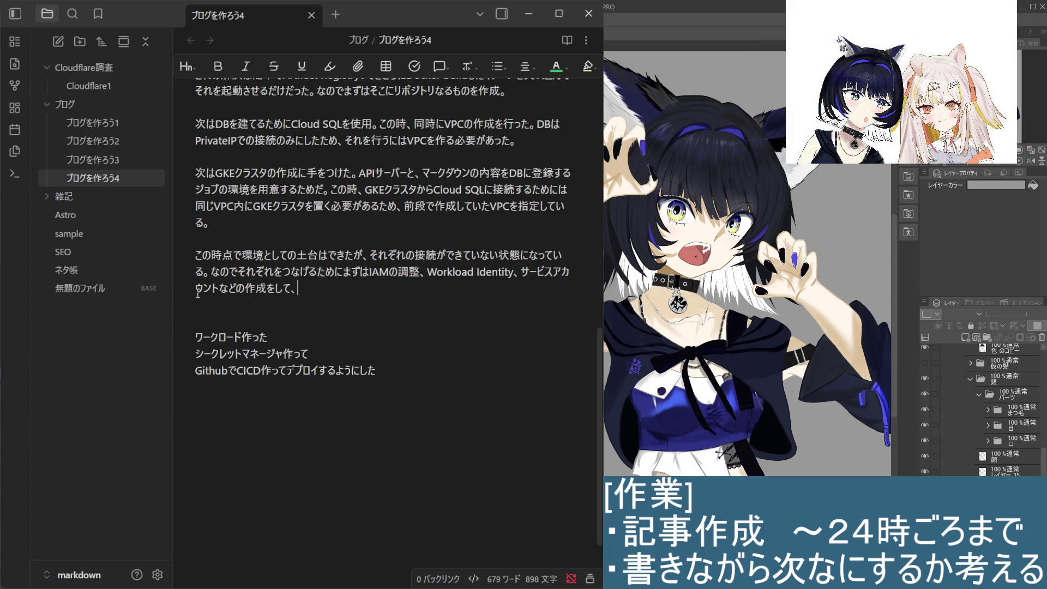
Step: Review the paragraph's closing lines ending in して、 by selecting them
mouse_move(197, 291)
mouse_down()
mouse_move(269, 274)
mouse_move(202, 273)
mouse_move(295, 288)
mouse_move(210, 272)
mouse_up()
click(302, 290)
click(202, 272)
click(294, 289)
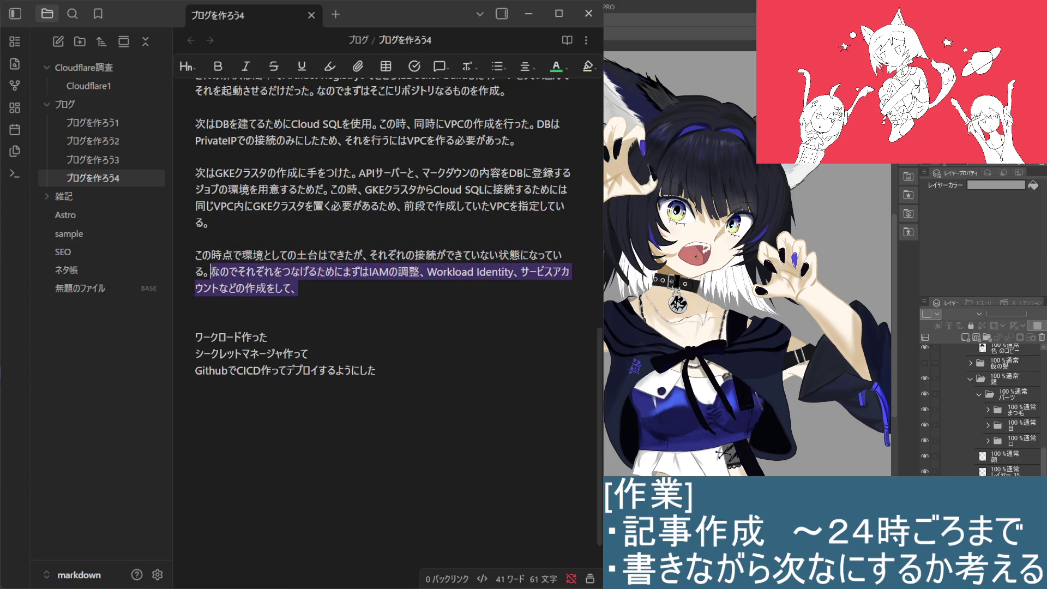
drag(209, 272, 305, 292)
click(305, 293)
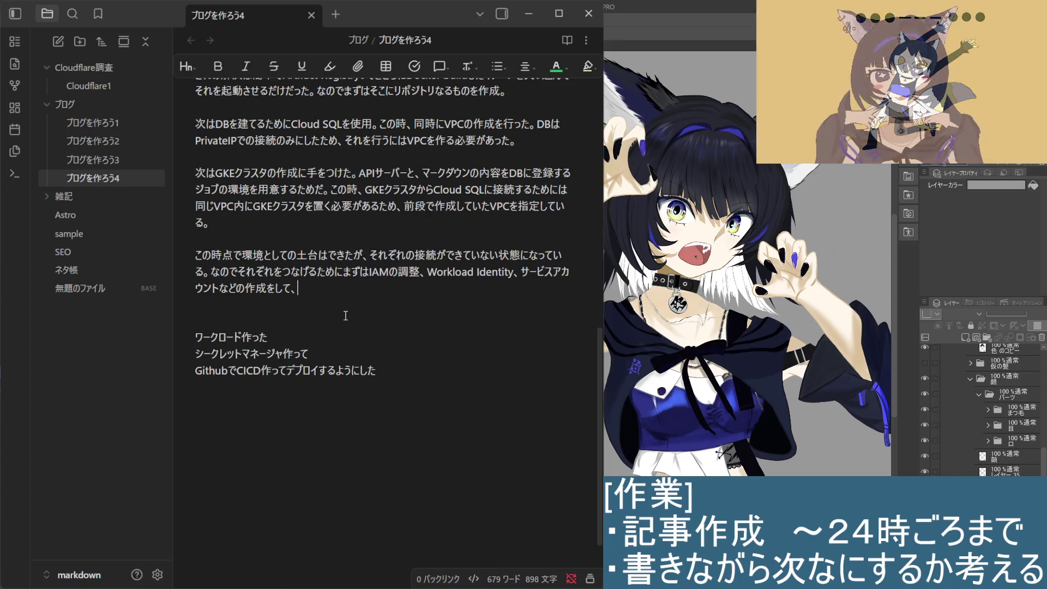
Step: End the IAM paragraph at などの作成。 instead of をして、 and add a line below
key(BackSpace)
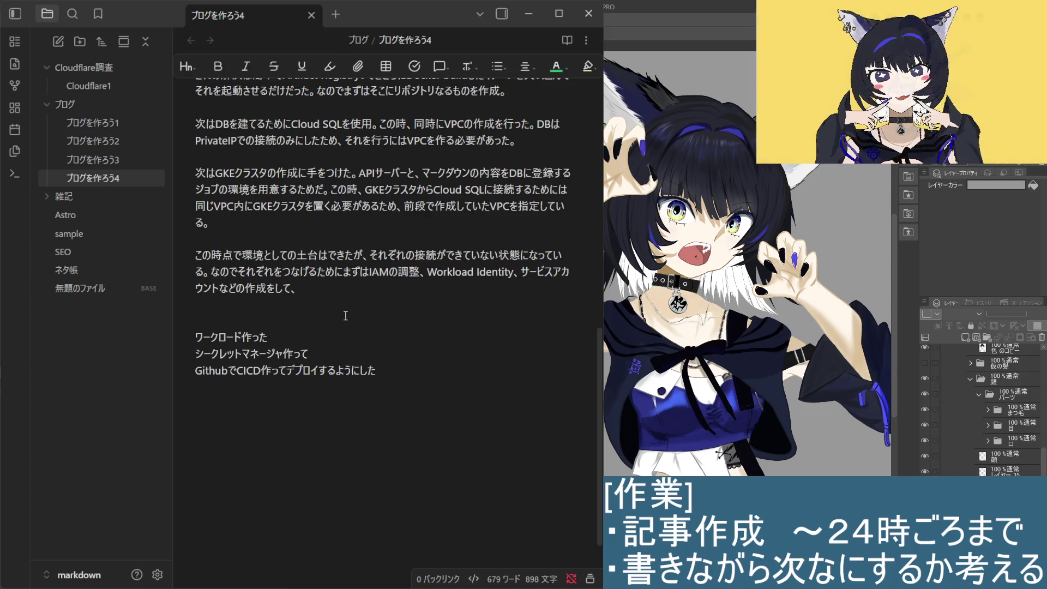
key(BackSpace)
key(BackSpace)
key(BackSpace)
text(。)
key(Return)
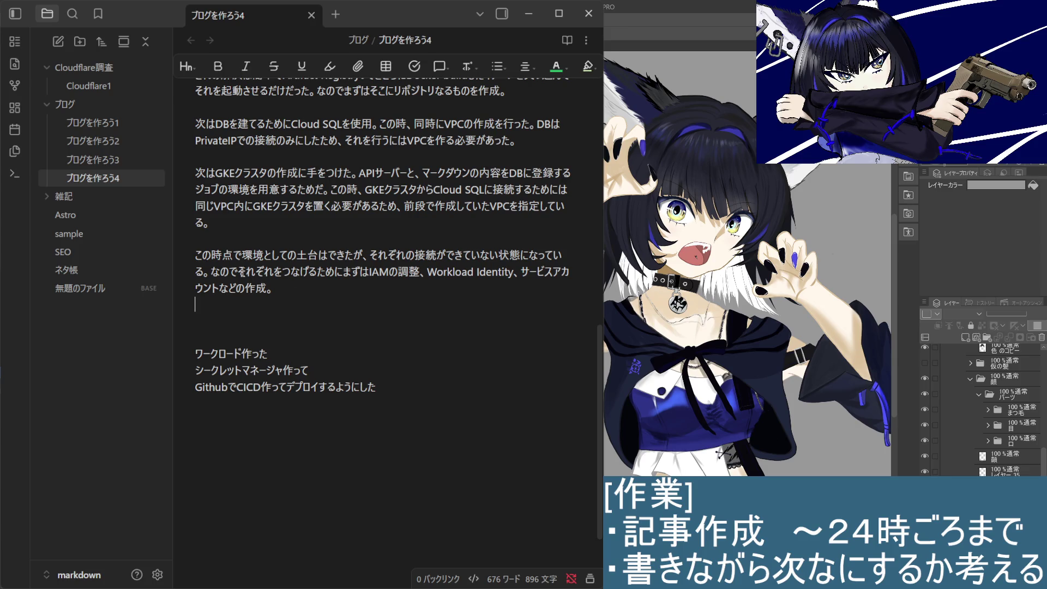
Step: Delete the ワークロード作った note line and review the シークレットマネージャ and CICD lines
drag(278, 355, 196, 336)
key(BackSpace)
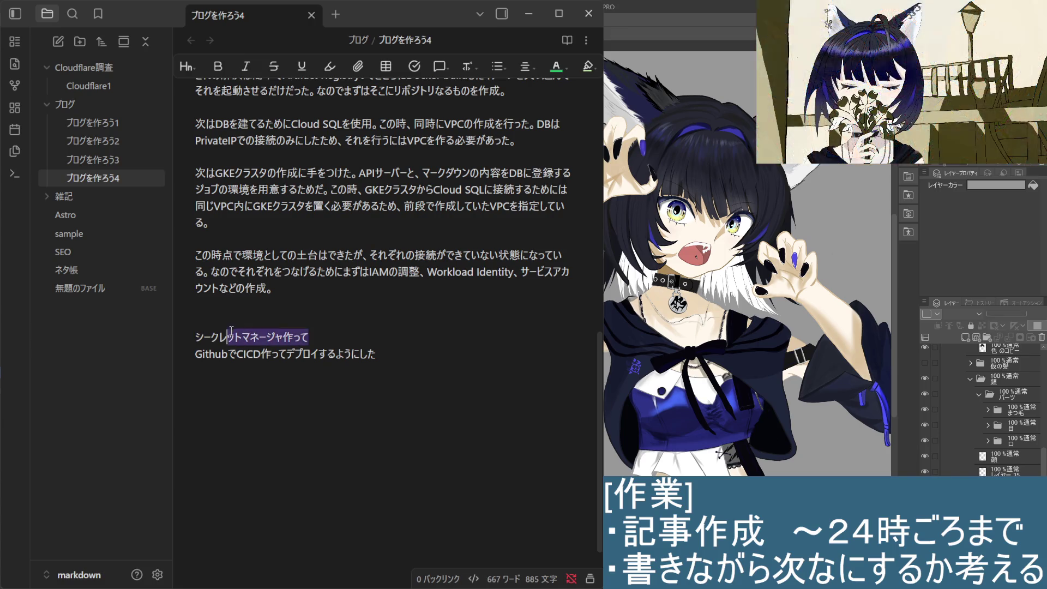
drag(309, 337, 199, 342)
click(197, 343)
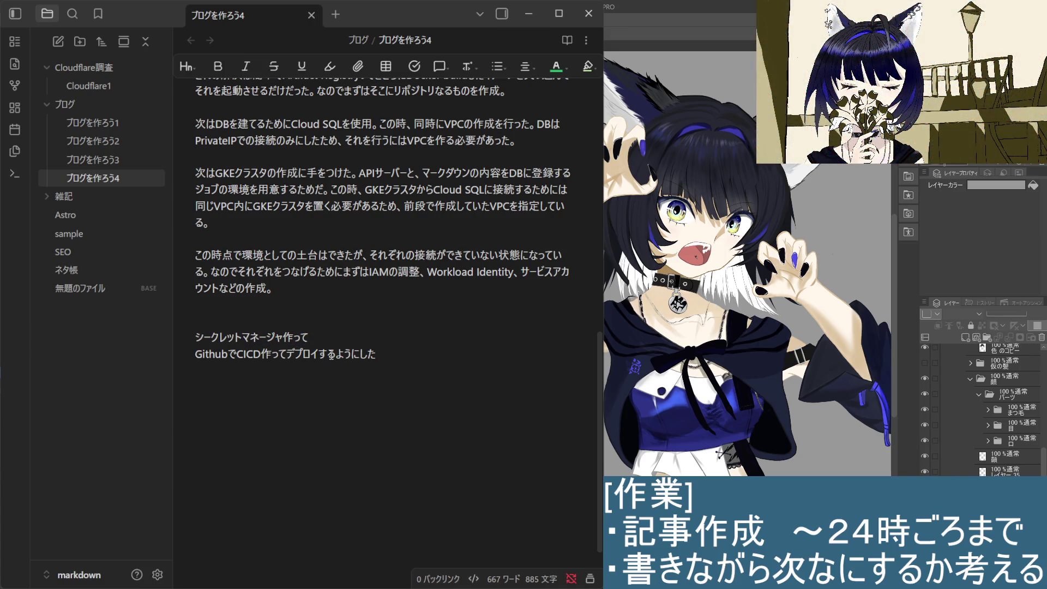
drag(401, 356, 183, 353)
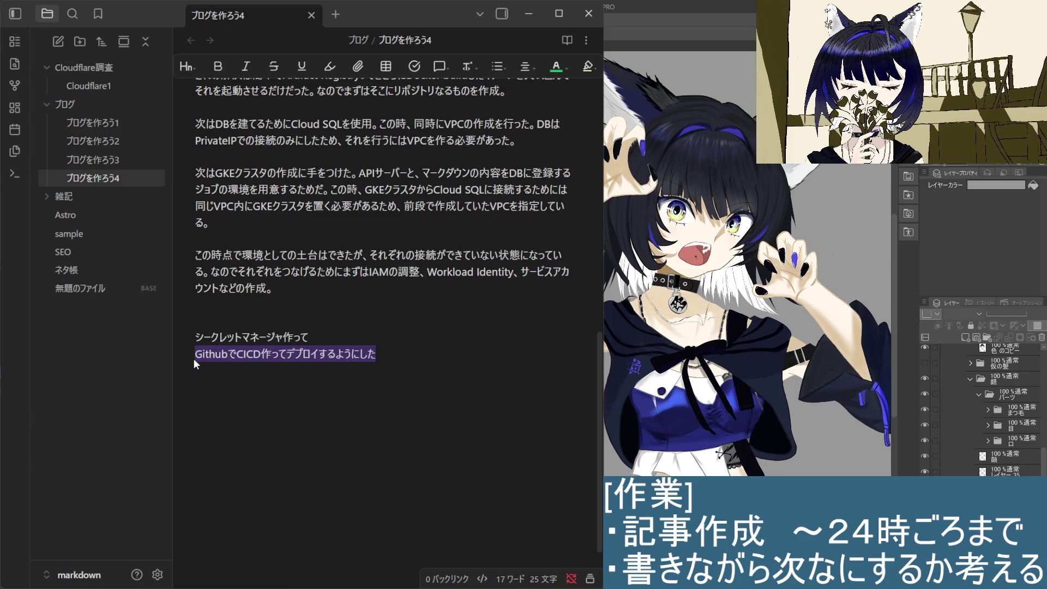
click(348, 287)
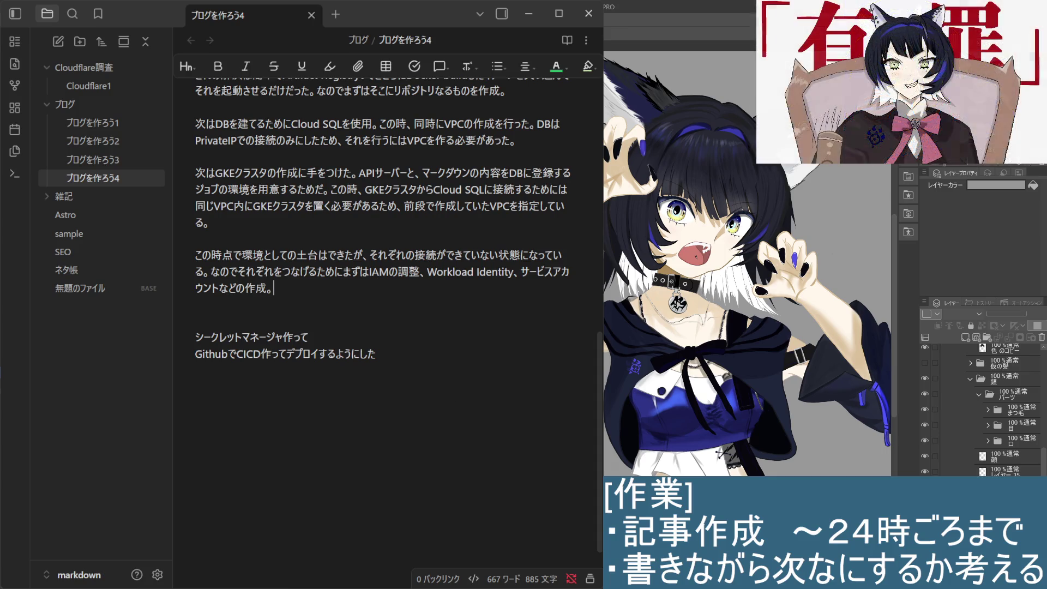
click(819, 42)
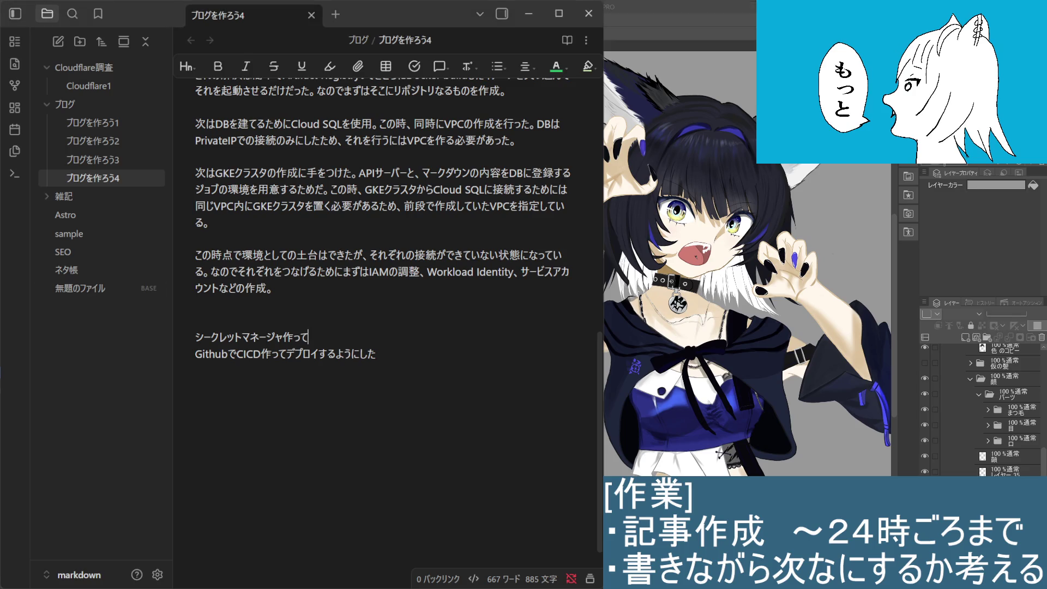
click(380, 310)
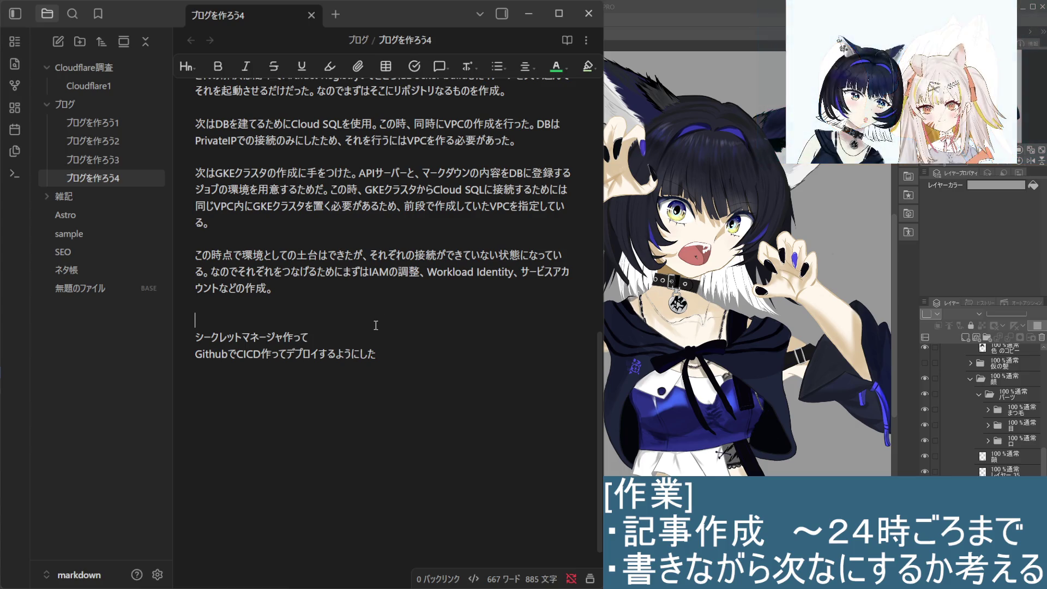
click(327, 305)
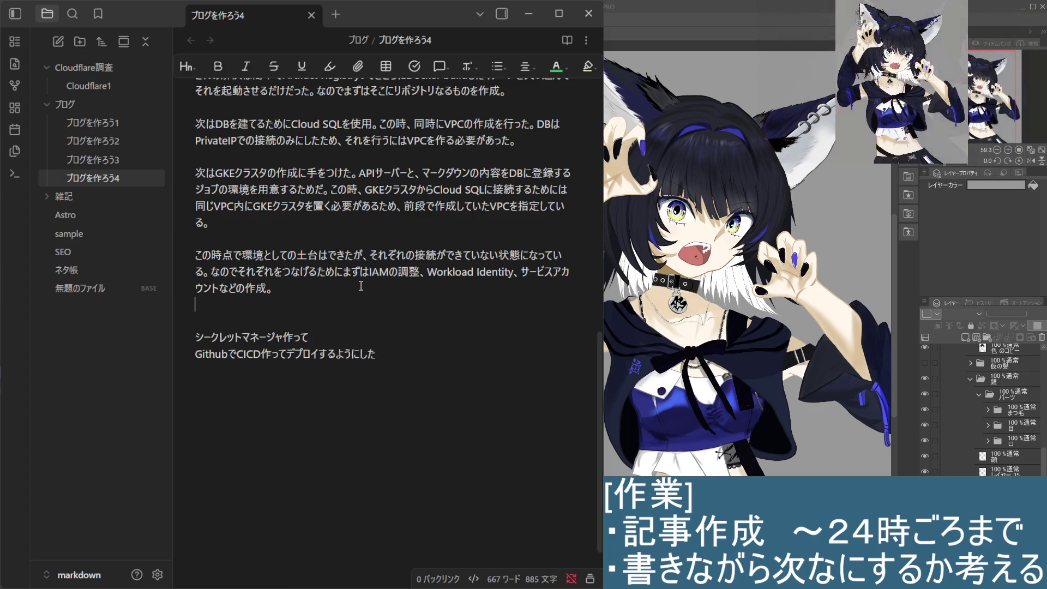
click(294, 325)
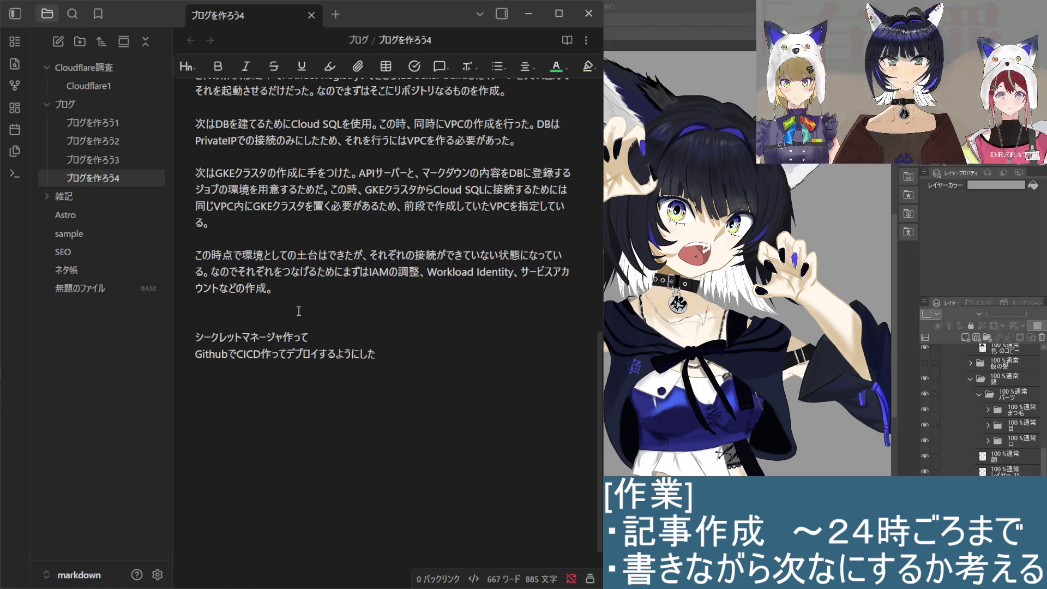
key(shift+Down)
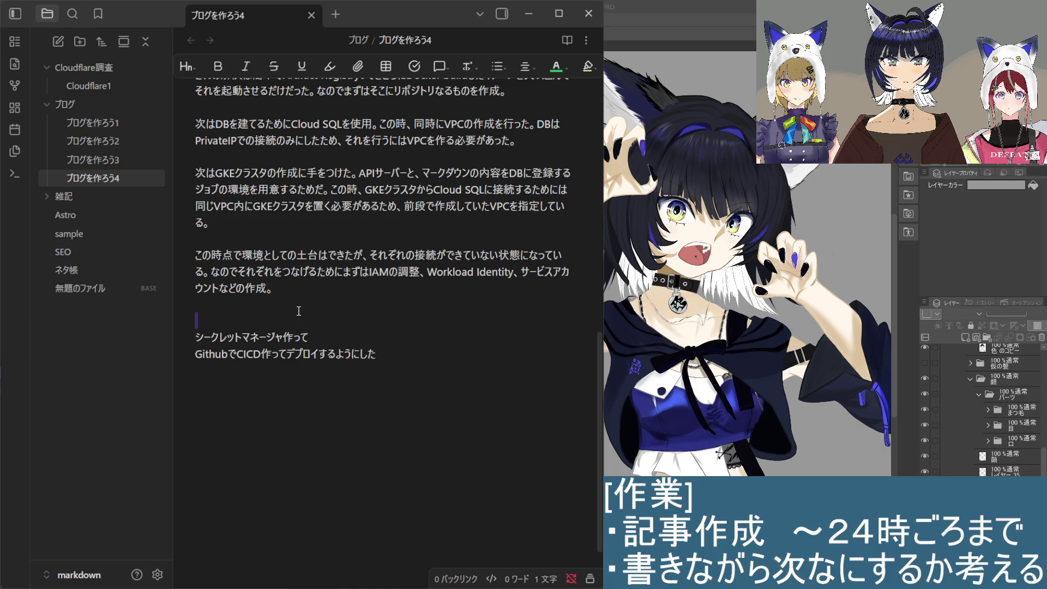
click(299, 311)
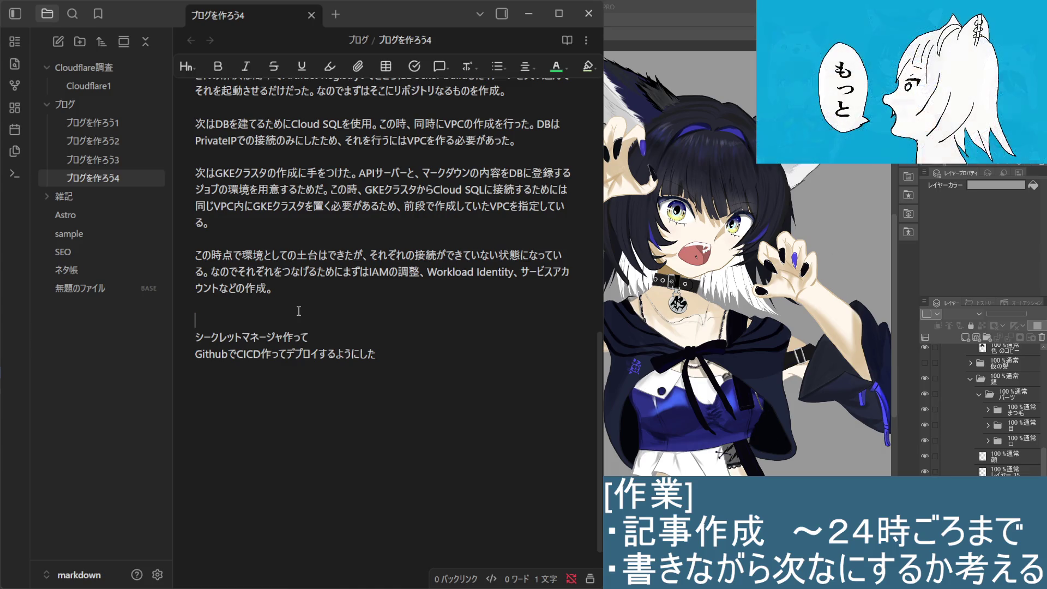
key(Up)
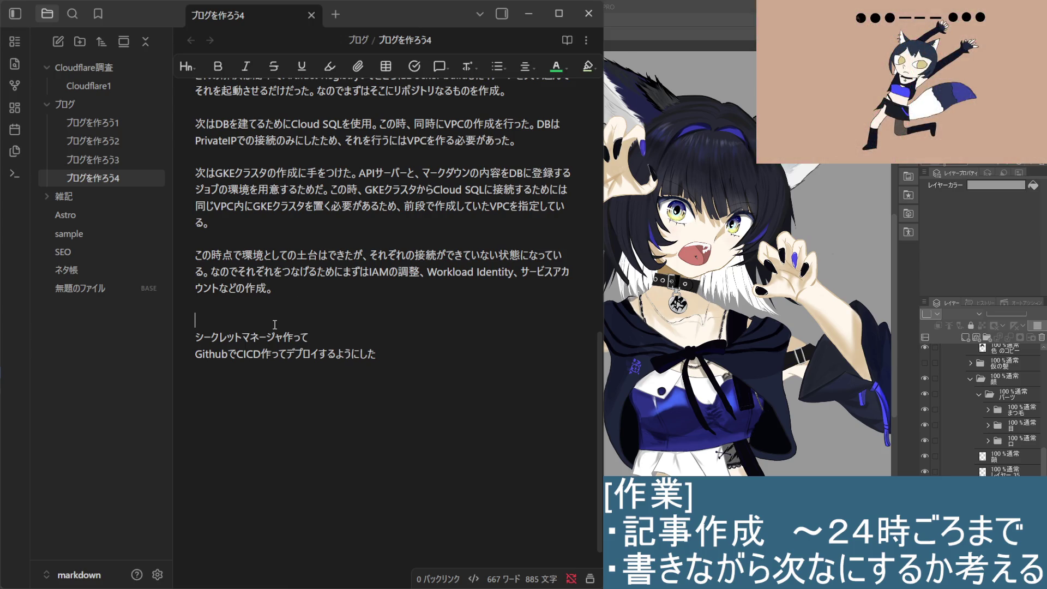
click(275, 317)
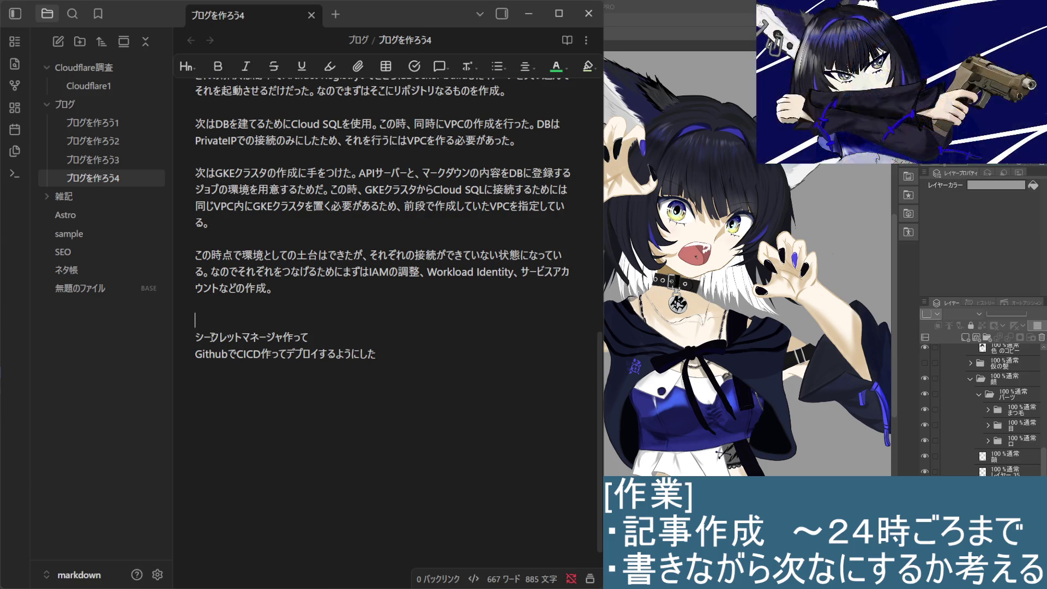
key(Down)
key(Down)
key(Down)
key(Up)
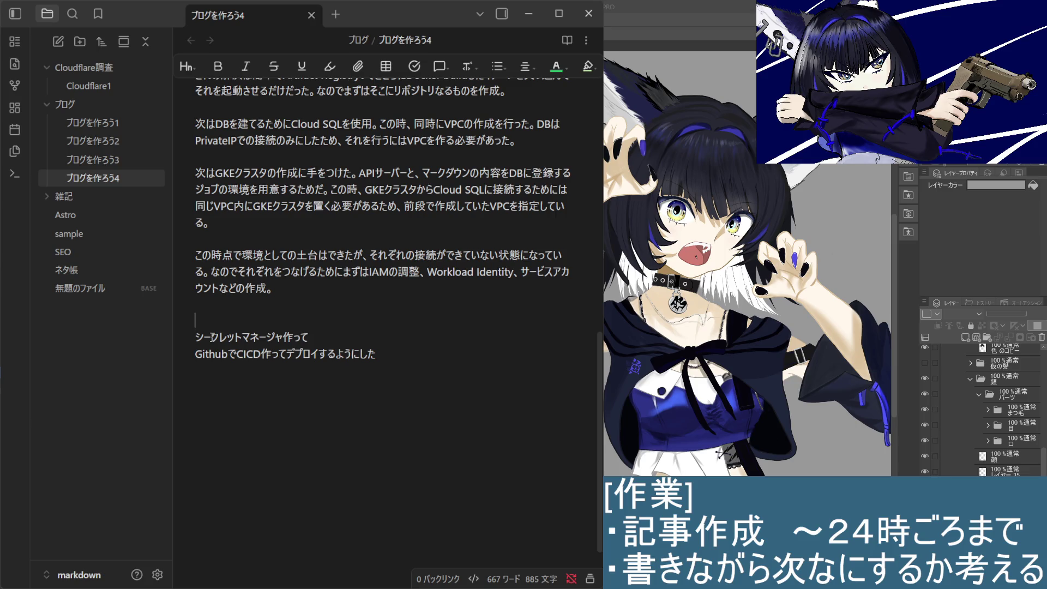
key(Down)
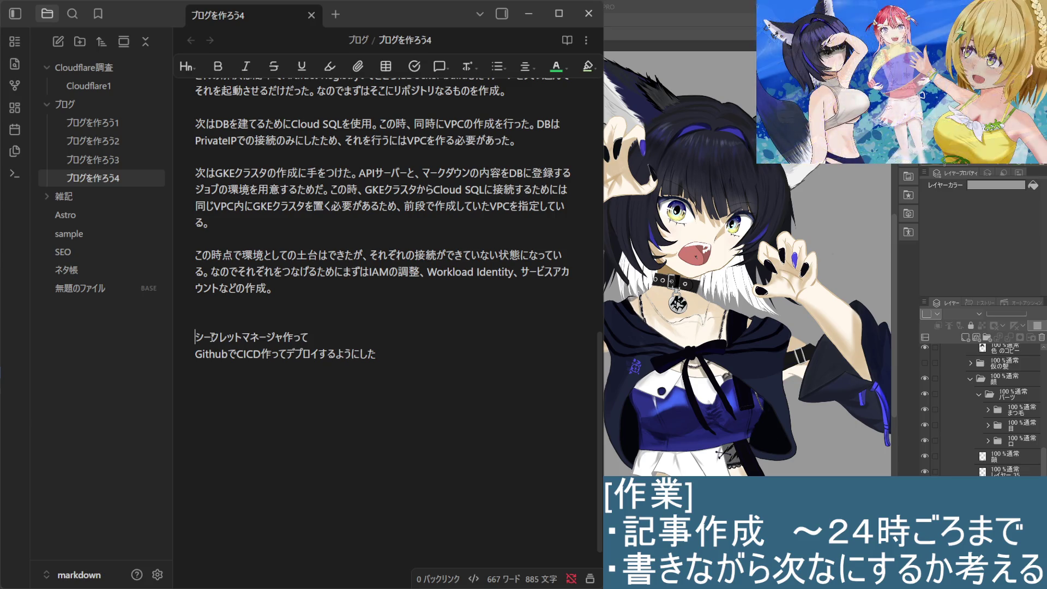
key(Down)
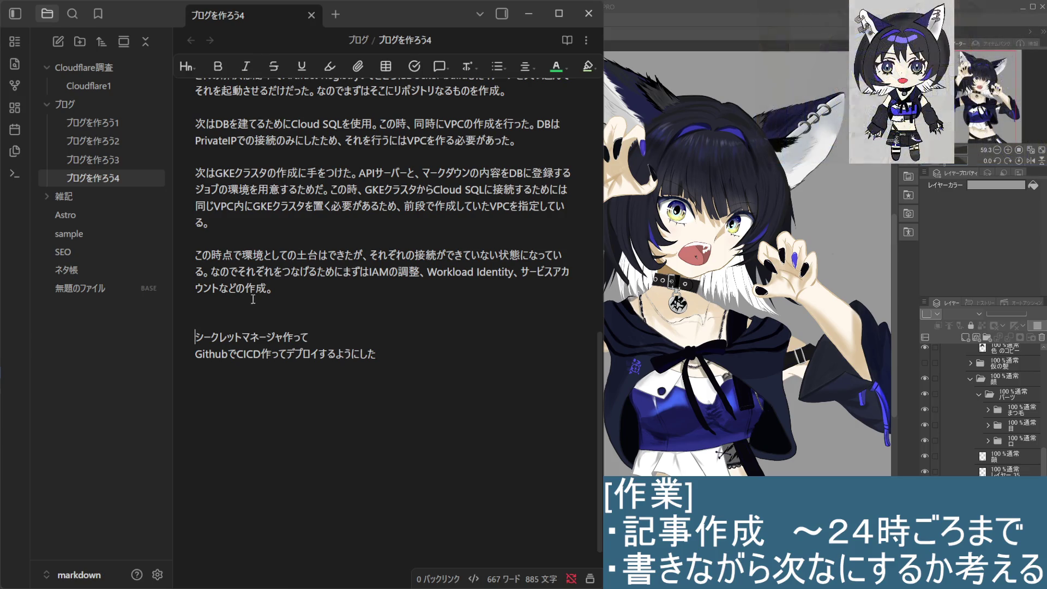
click(340, 285)
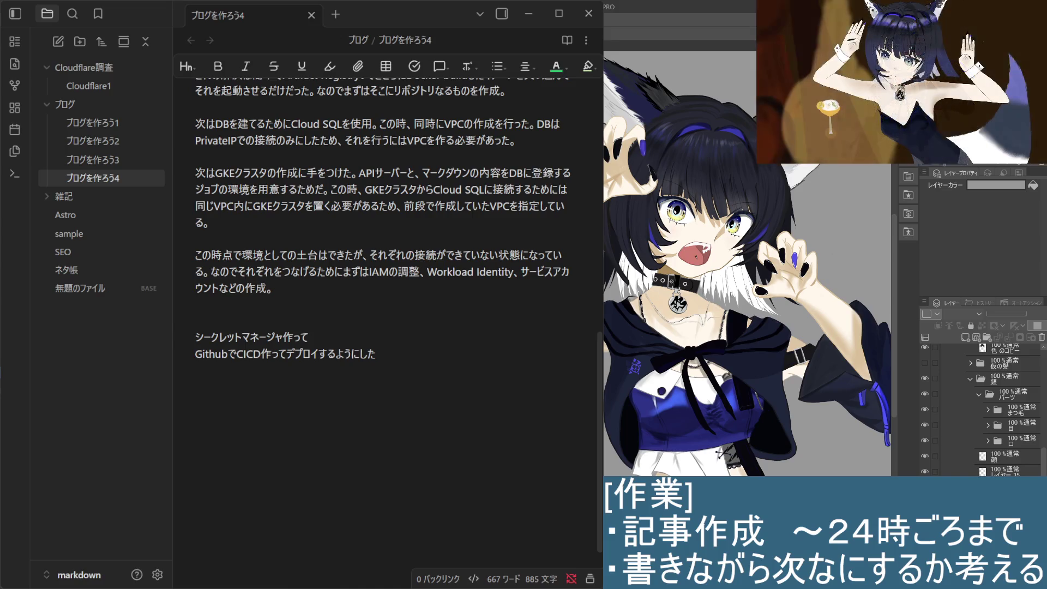
click(293, 295)
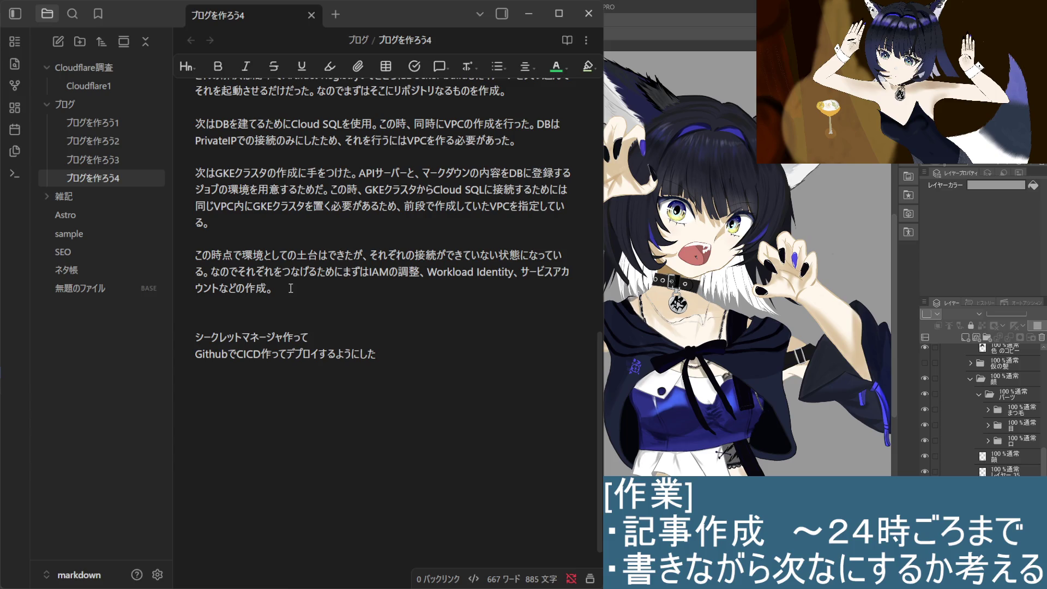
text(せ)
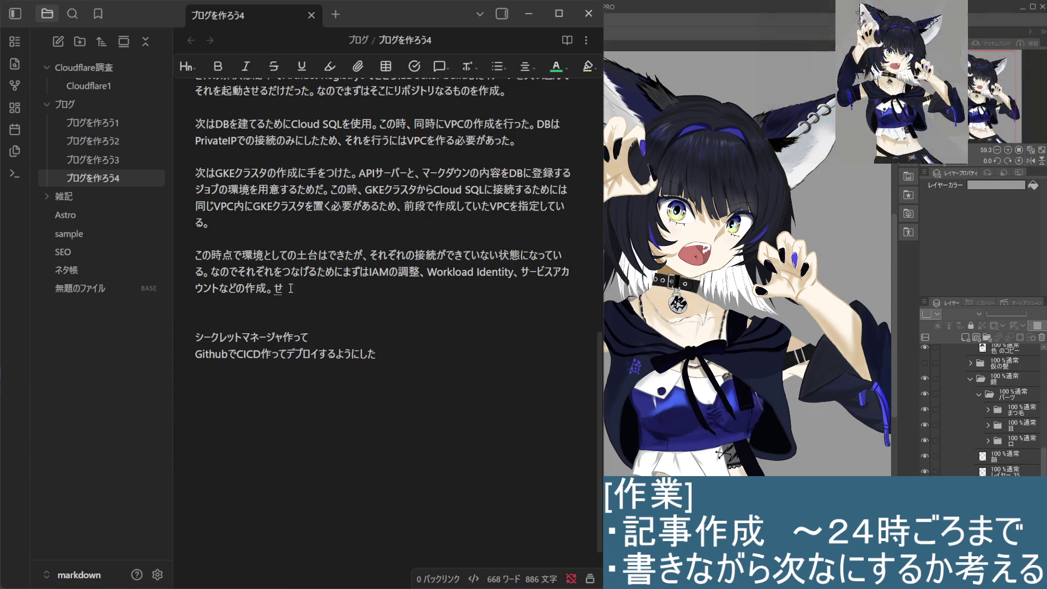
text(つぞくい)
Step: Write 接続用途としてはVPC内で after 作成。, fixing the VPS typo to VPC
key(space)
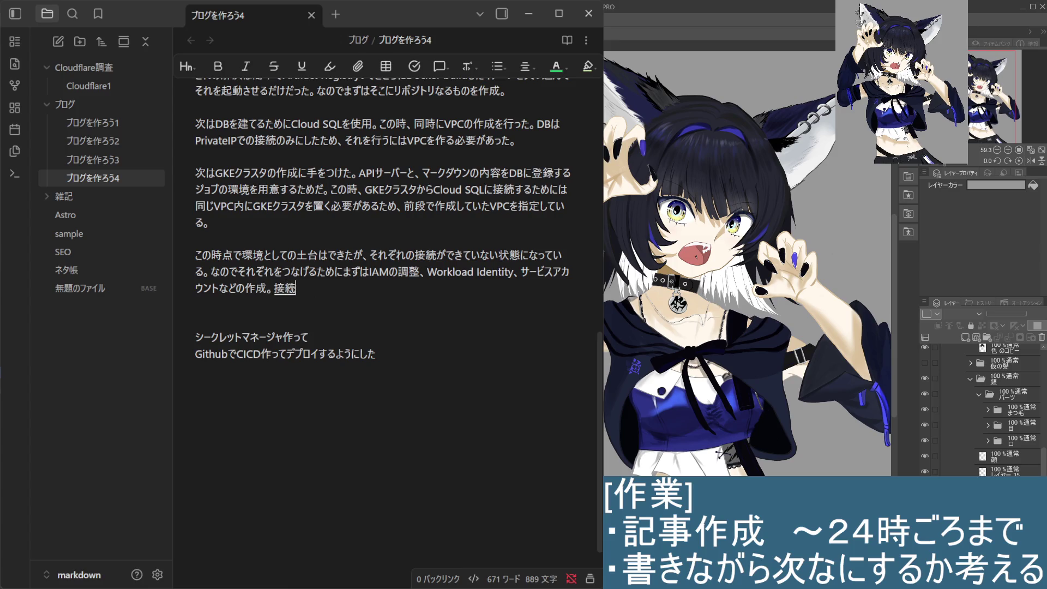
text(ようと)
key(space)
key(Return)
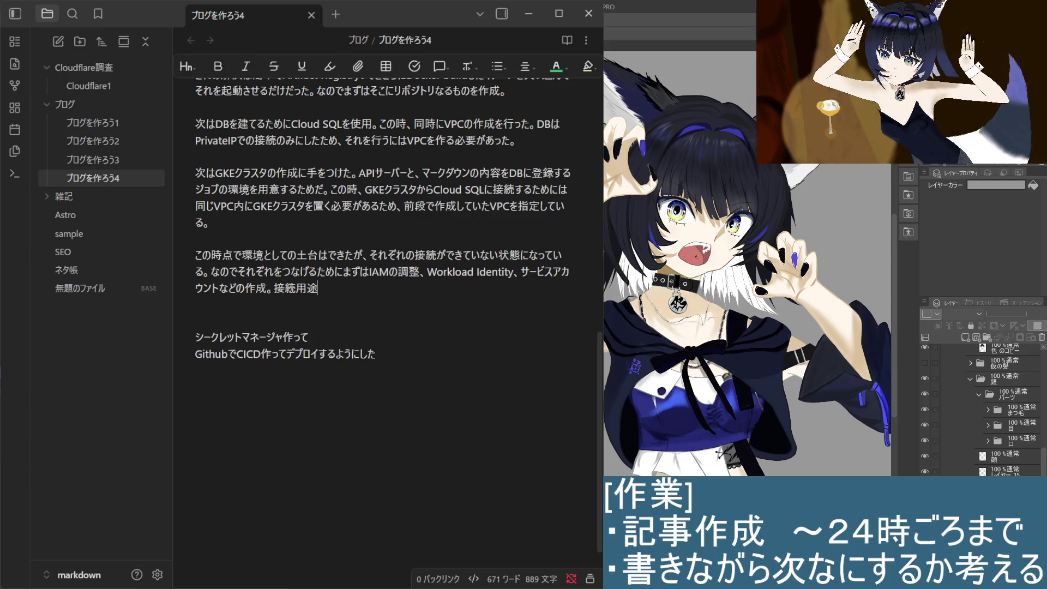
key(Down)
key(Down)
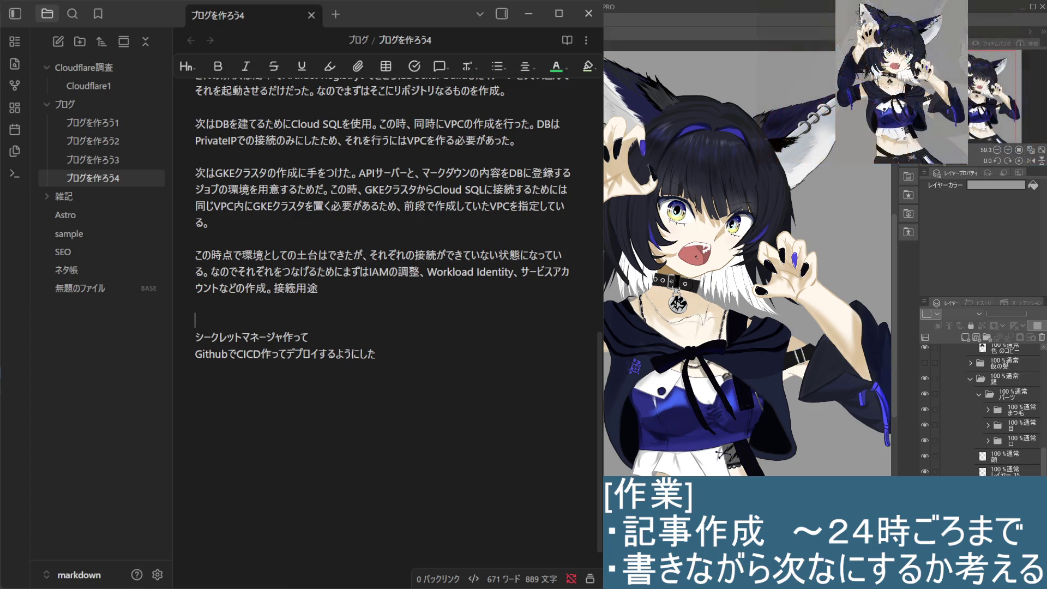
key(Up)
key(Up)
key(Down)
key(Down)
key(Down)
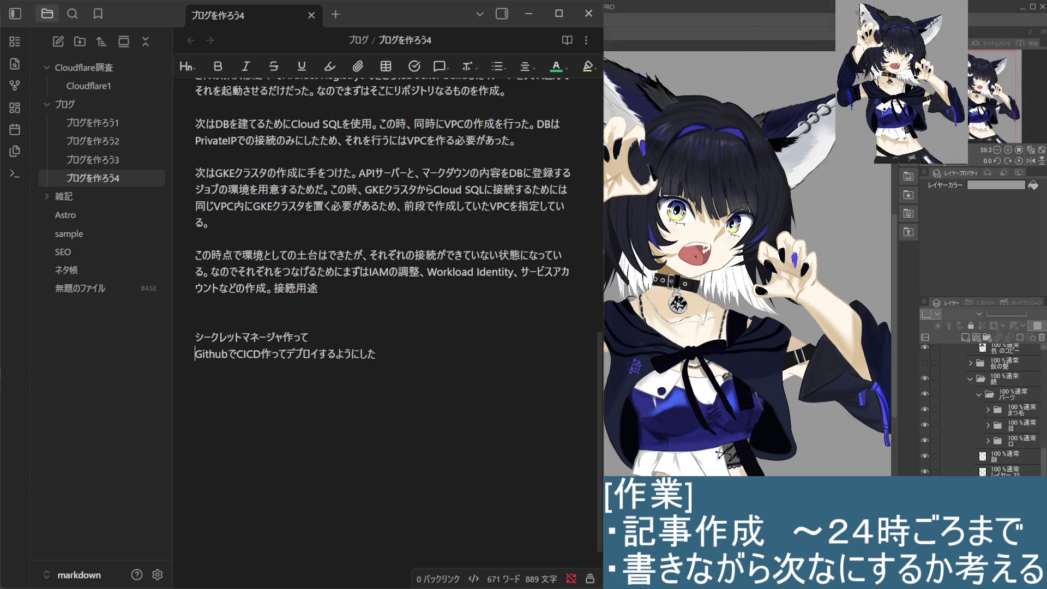
key(Up)
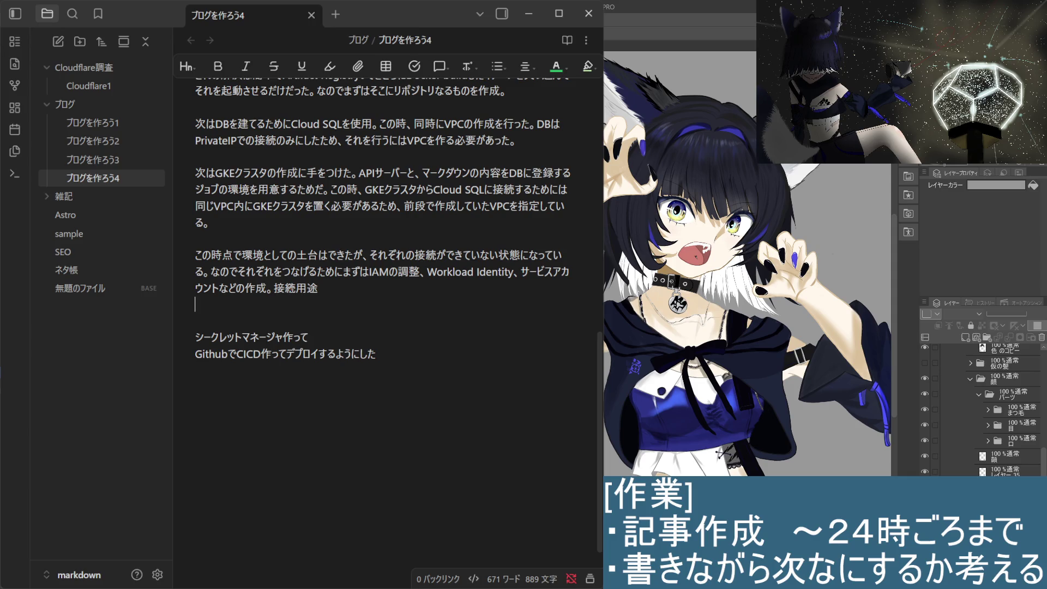
key(Left)
text(としては)
key(Return)
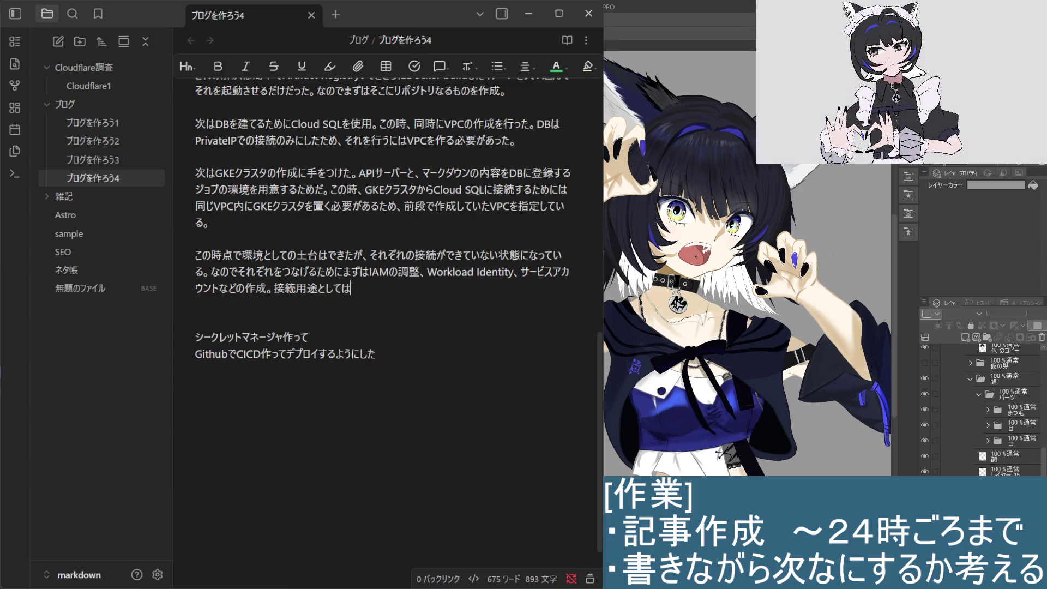
text(VP)
text(S)
key(BackSpace)
text(C)
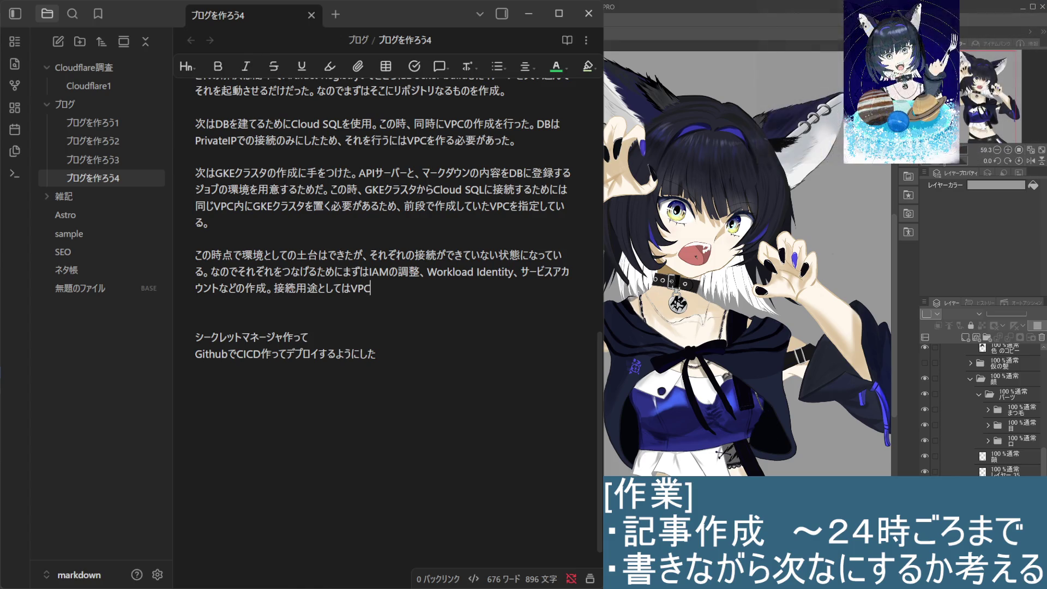
text(ないで)
key(space)
key(Return)
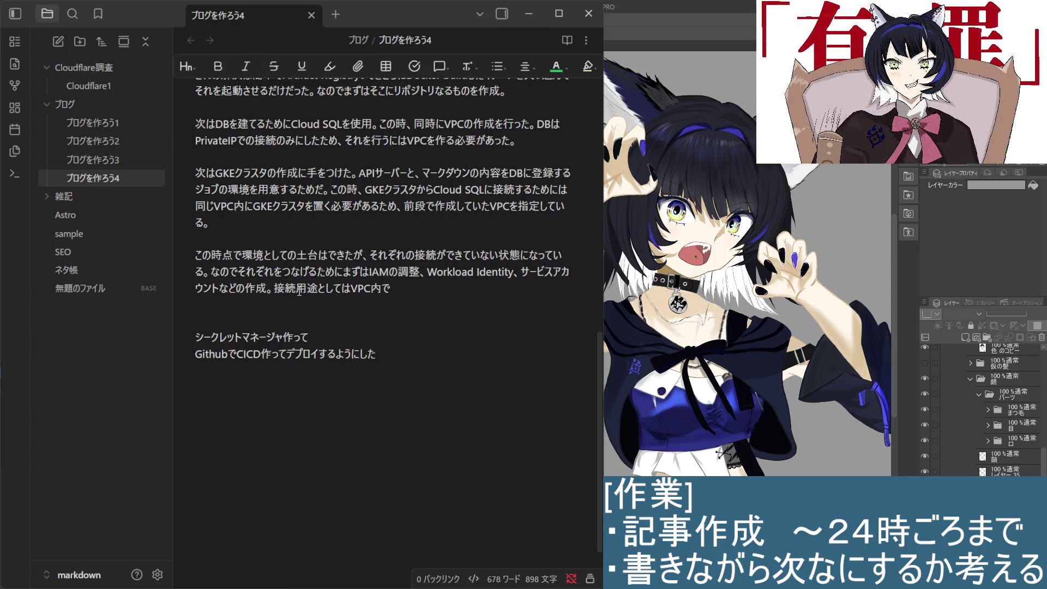
Step: Drop 接続 and change the sentence ending to 作成を行った。, leaving 用途としてはVPC内で
key(ctrl+z)
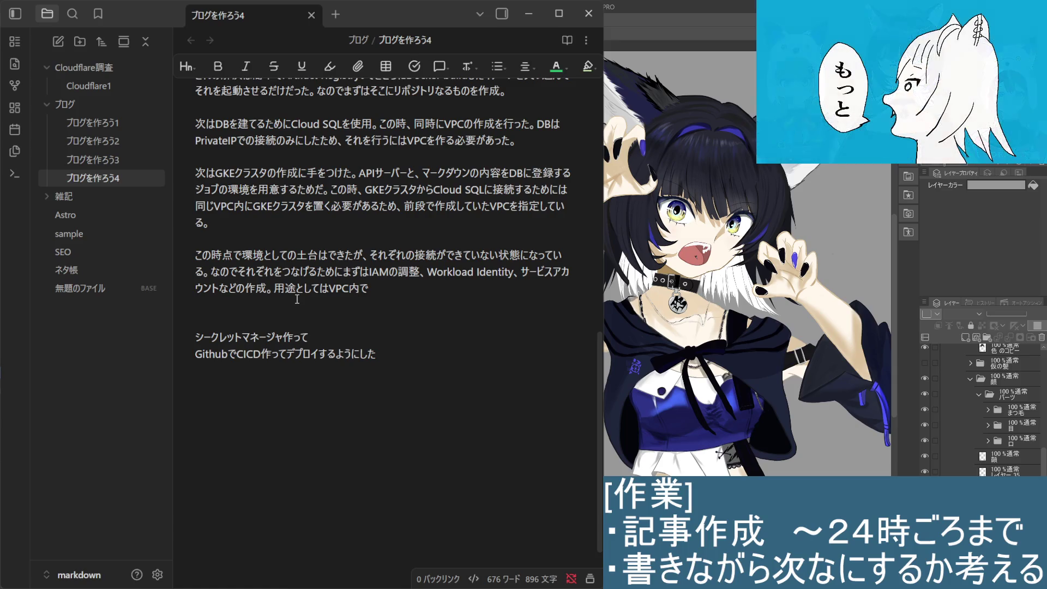
key(Left)
key(Left)
key(Left)
key(Left)
key(Left)
key(Left)
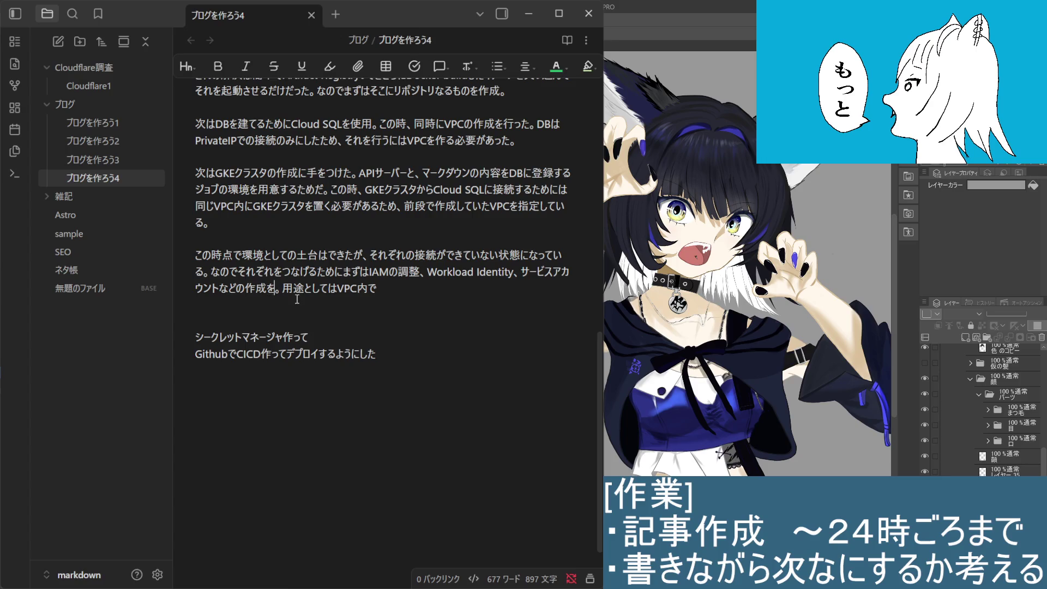
text(を行った)
key(Return)
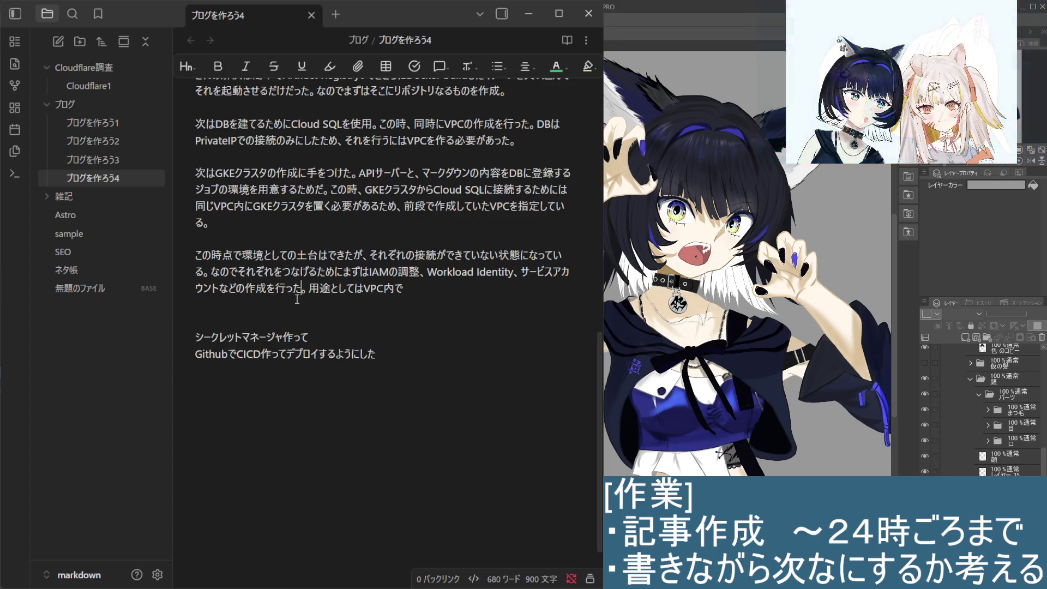
key(Left)
key(Left)
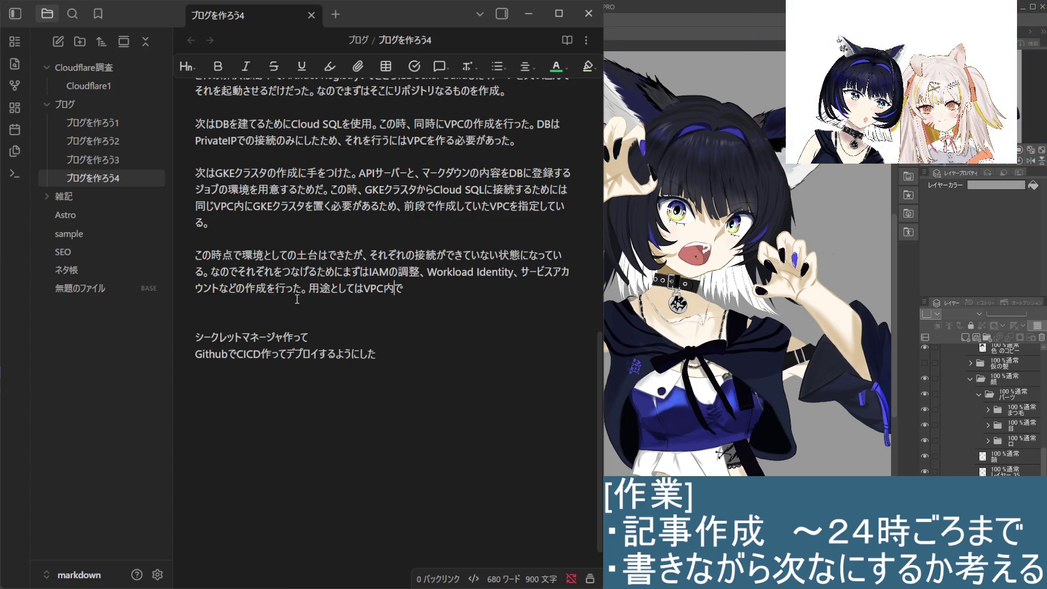
key(shift+Right)
Step: Delete the unfinished 用途としてはVPC内で fragment so the paragraph ends at 作成を行った。
key(shift+Left)
key(shift+Left)
key(shift+Left)
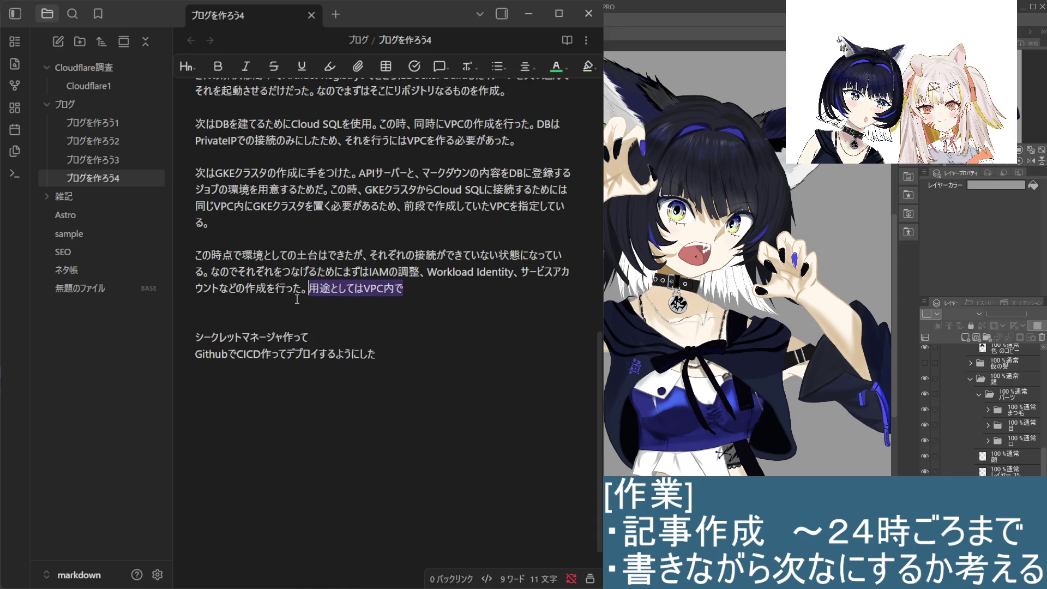
key(BackSpace)
key(Down)
key(Down)
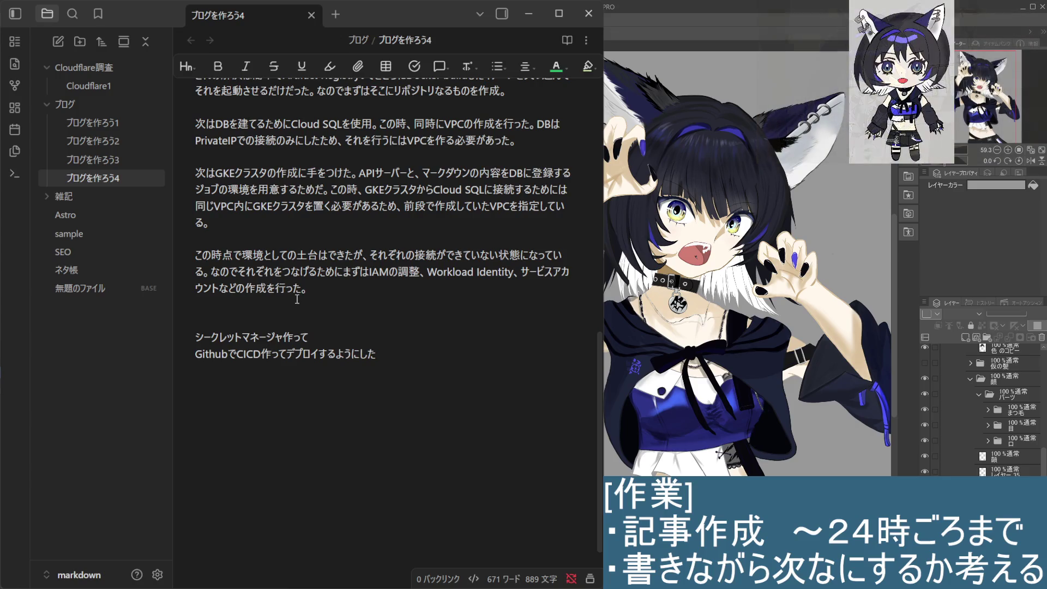
key(Up)
key(Up)
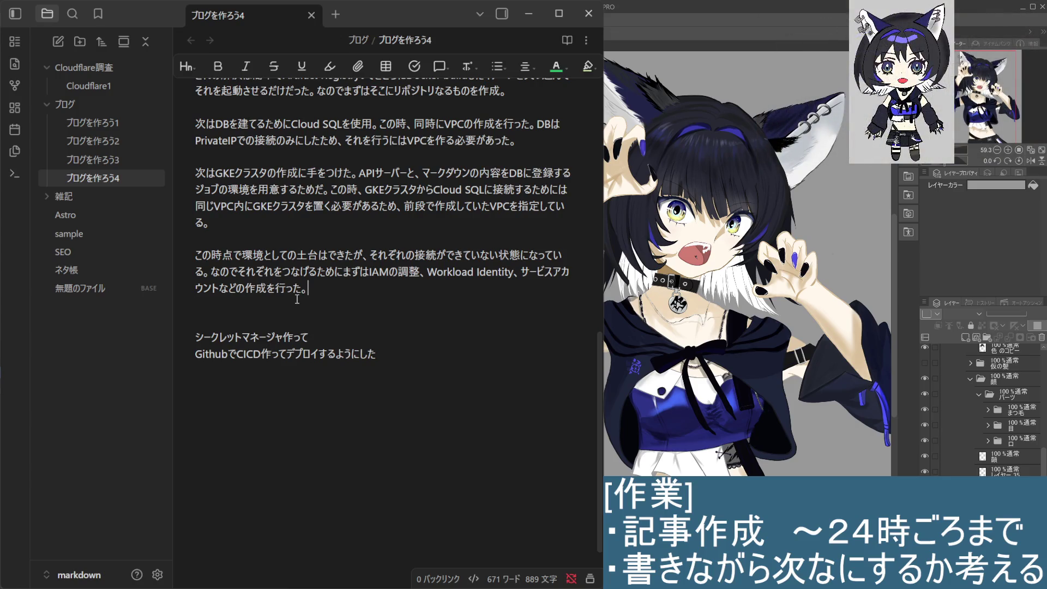
key(Down)
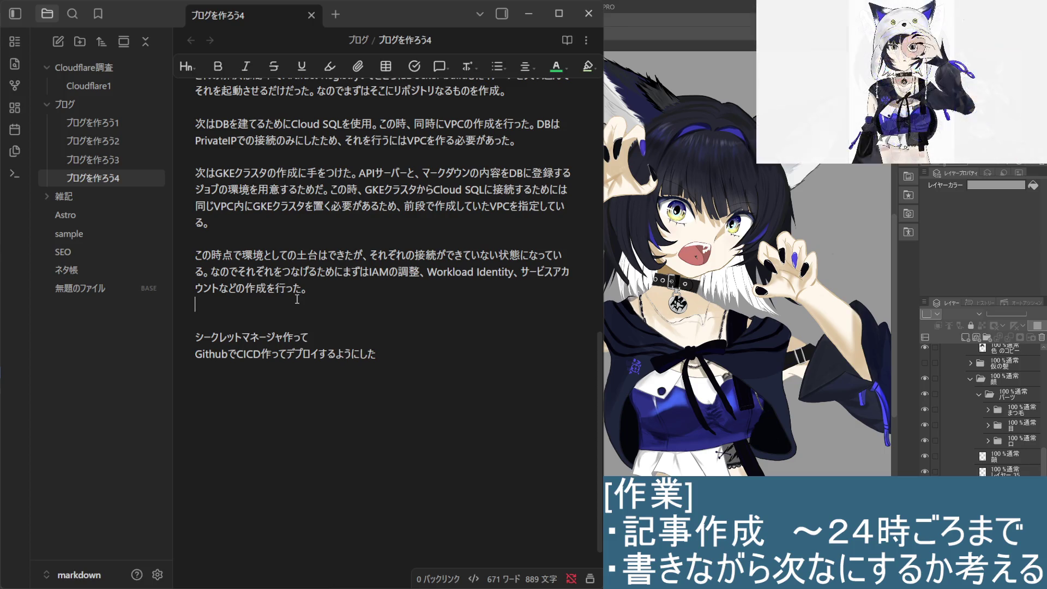
key(Down)
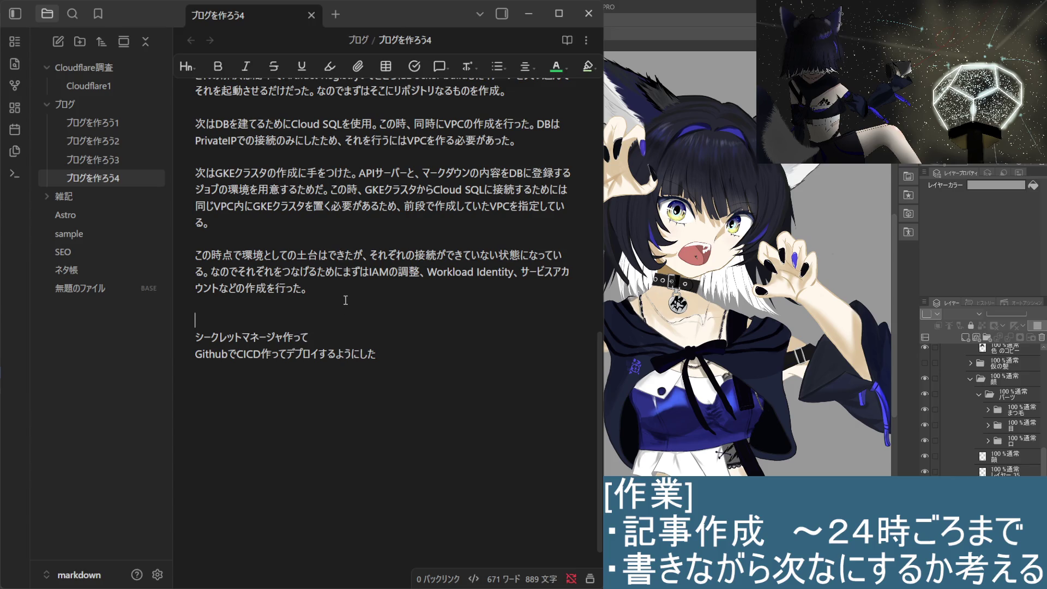
click(327, 324)
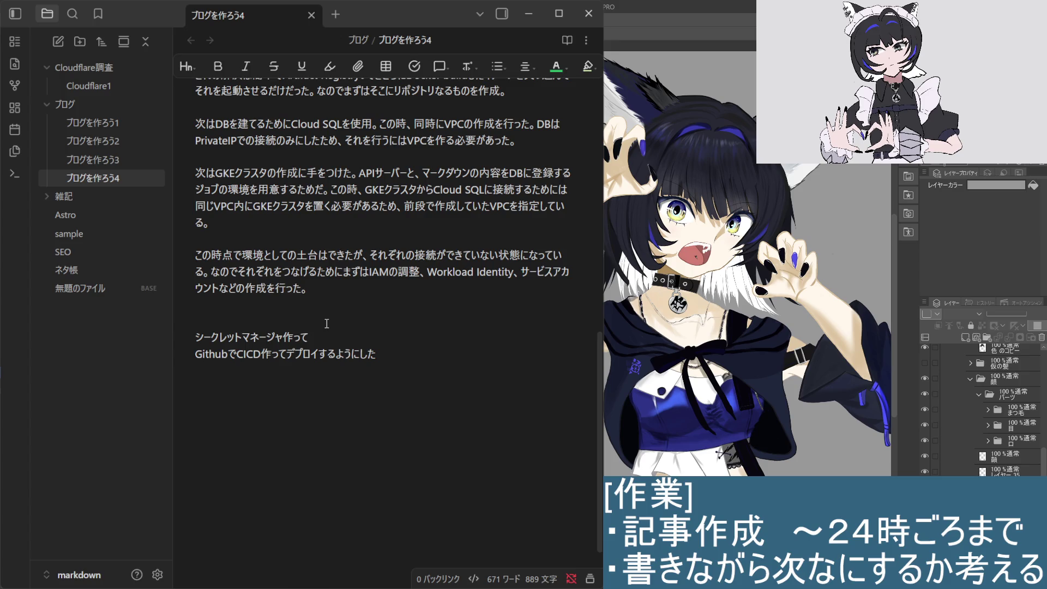
text(まず)
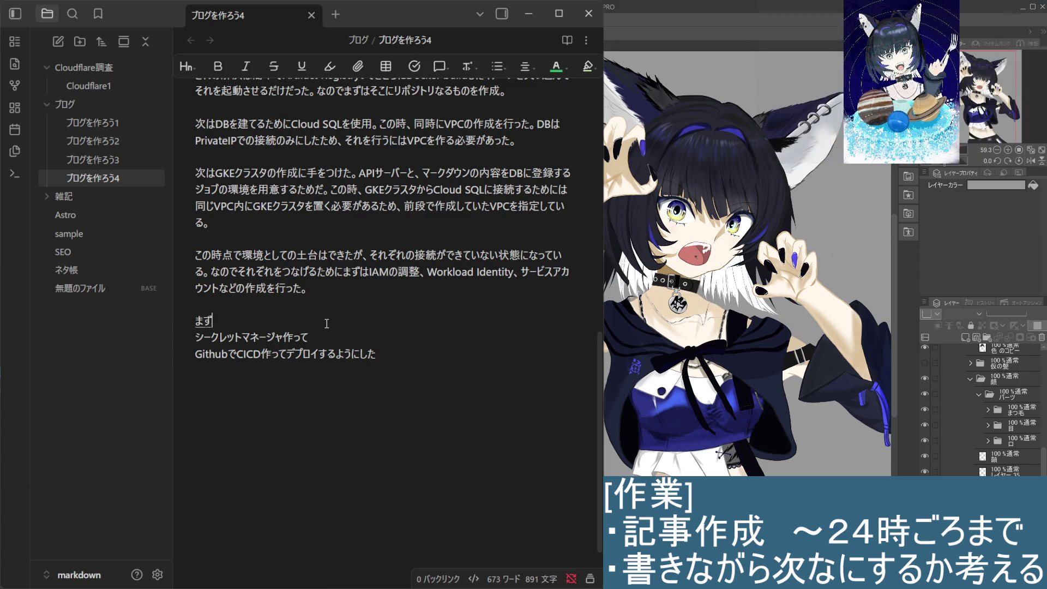
key(Return)
key(BackSpace)
key(BackSpace)
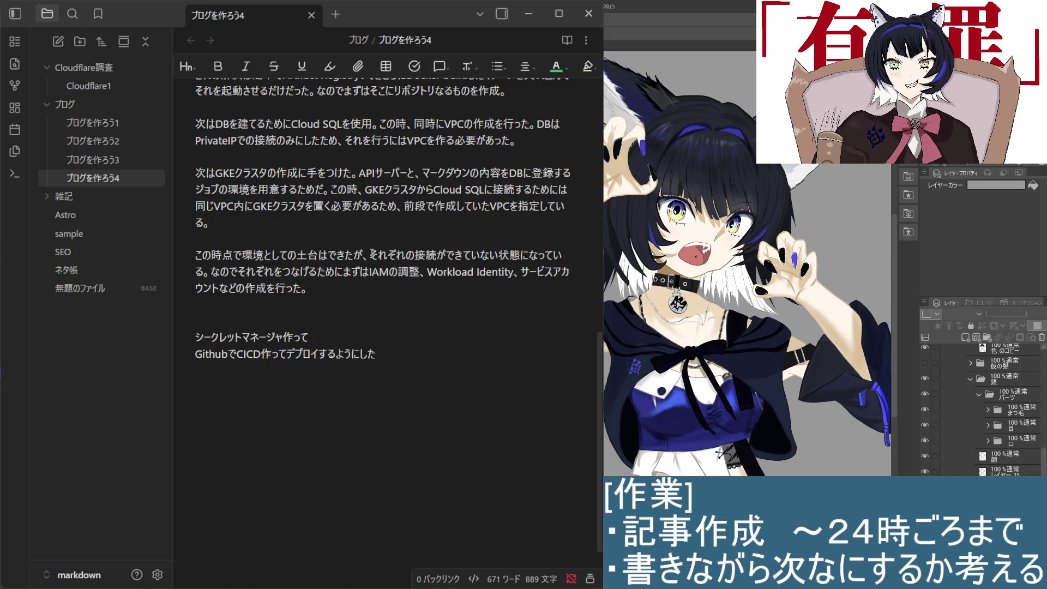
Step: Move この時点で環境としての土台は below the IAM paragraph and finish it as 作成できたつもり。
drag(370, 255, 194, 258)
key(ctrl+c)
key(BackSpace)
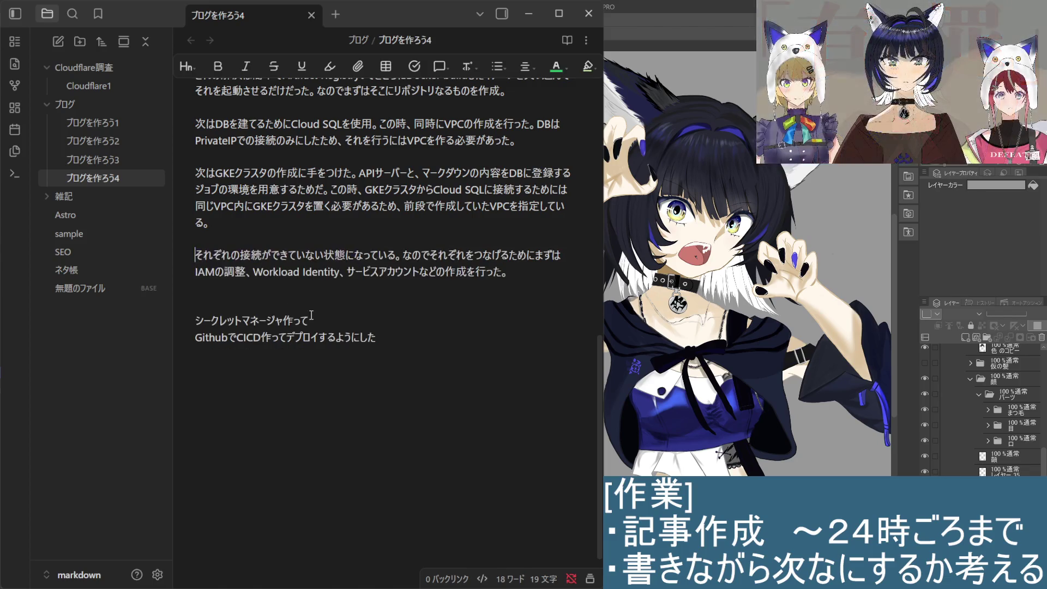
key(Down)
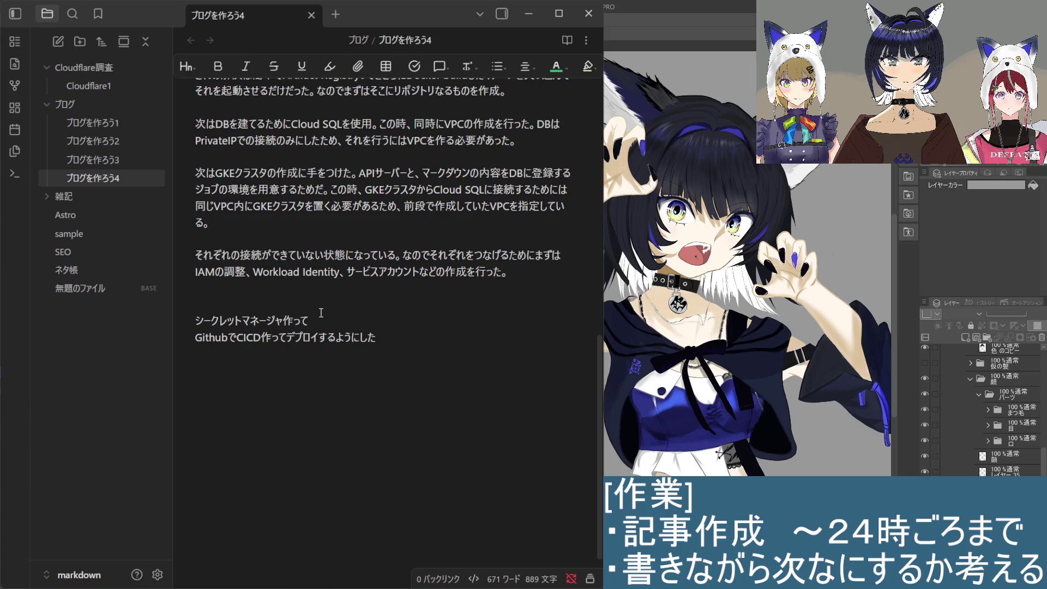
key(Return)
key(ctrl+v)
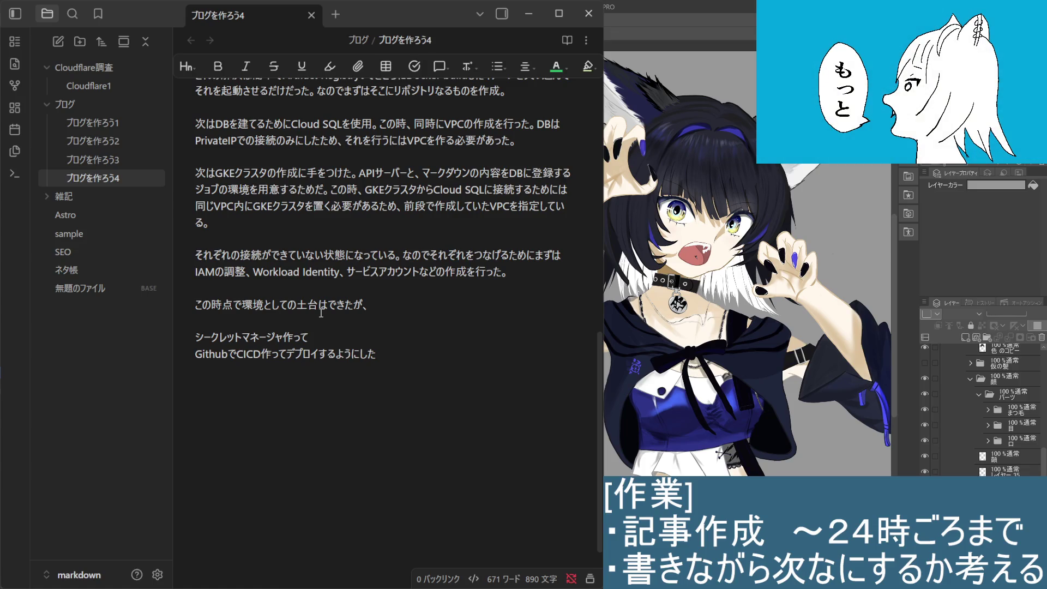
key(BackSpace)
key(BackSpace)
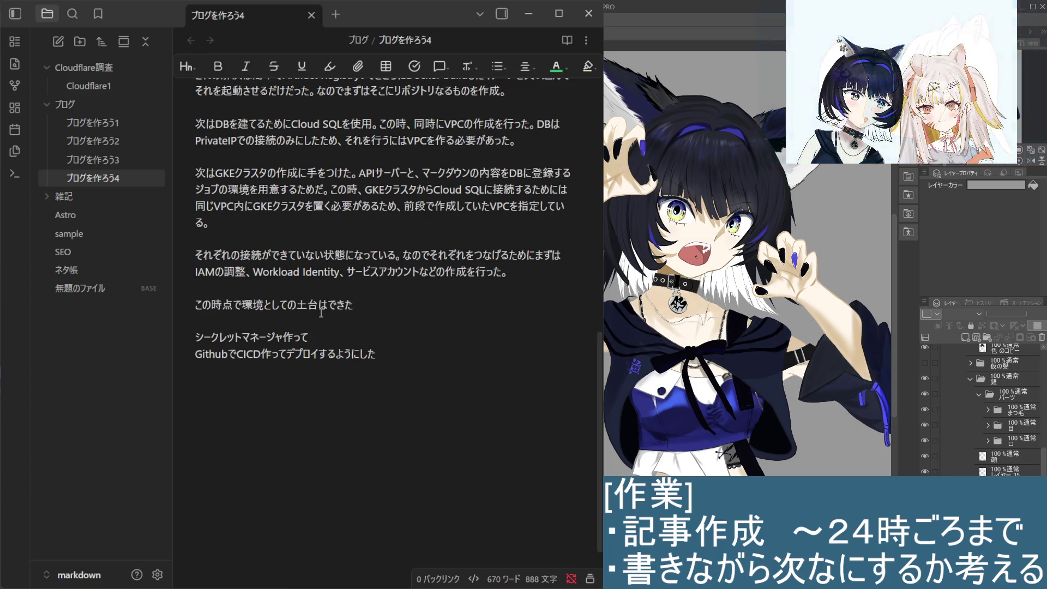
key(BackSpace)
key(BackSpace)
key(BackSpace)
text(sak)
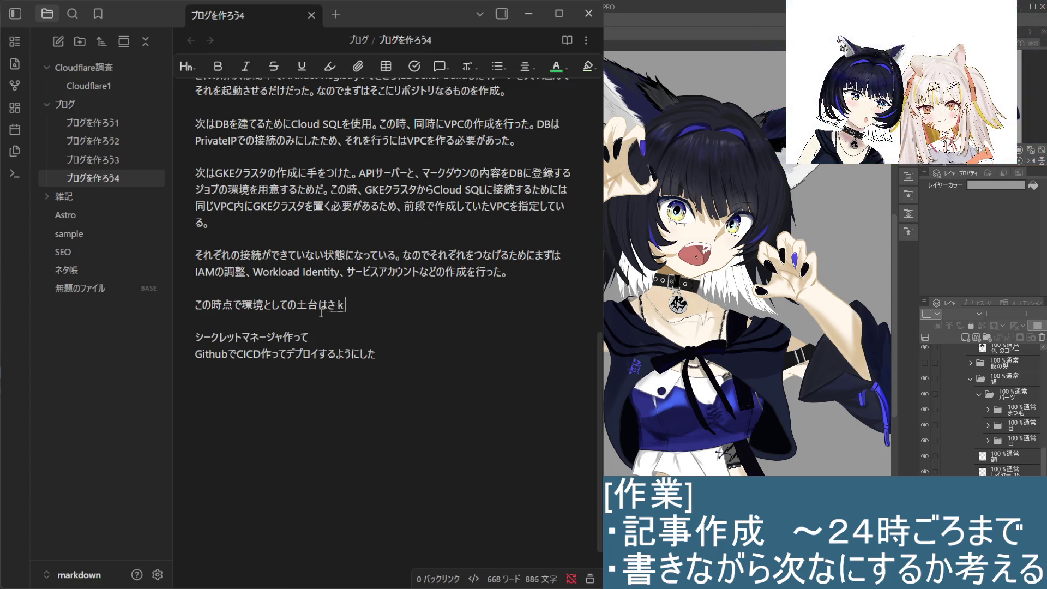
text(usei)
key(space)
text(dekita)
text(tsumori)
key(Return)
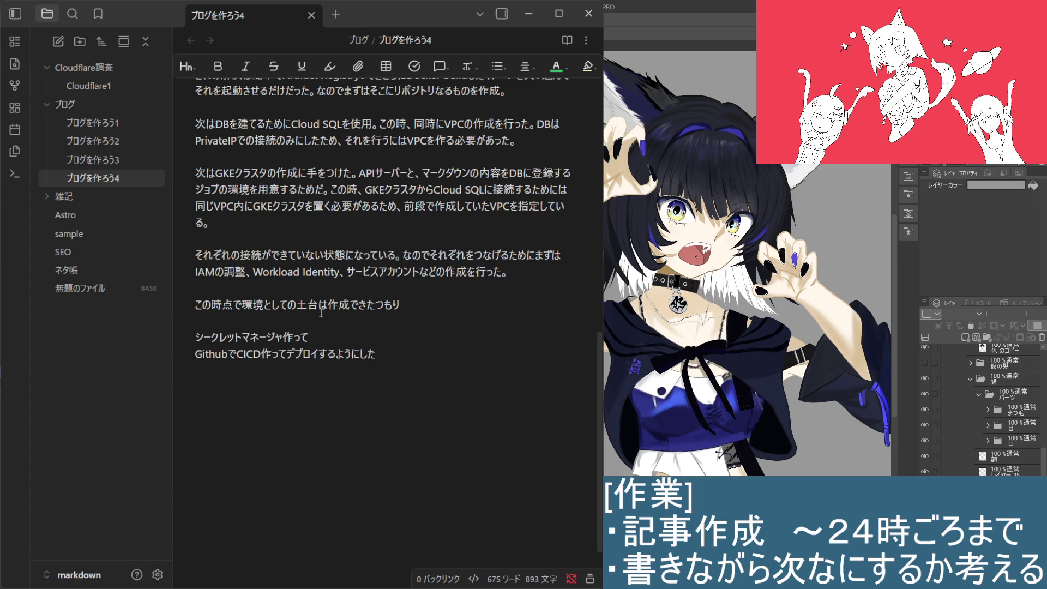
text(。)
key(Return)
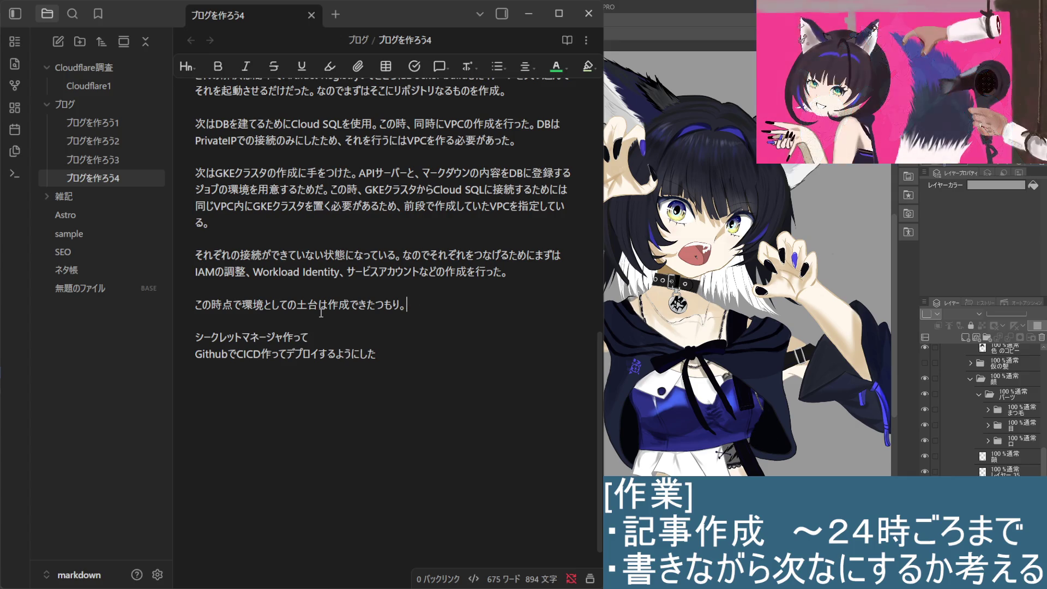
text(なので)
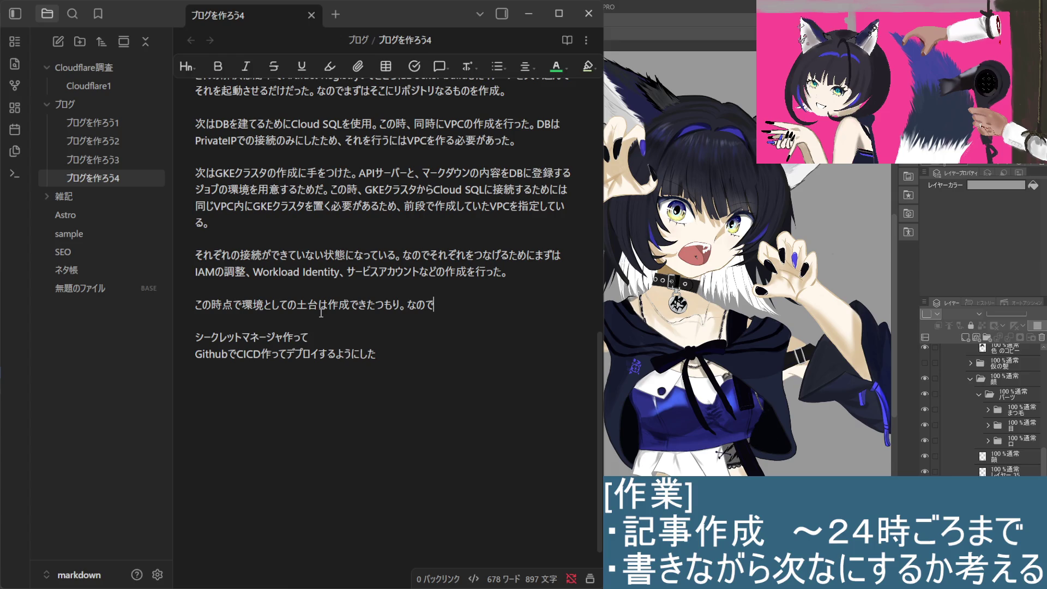
text(GKE)
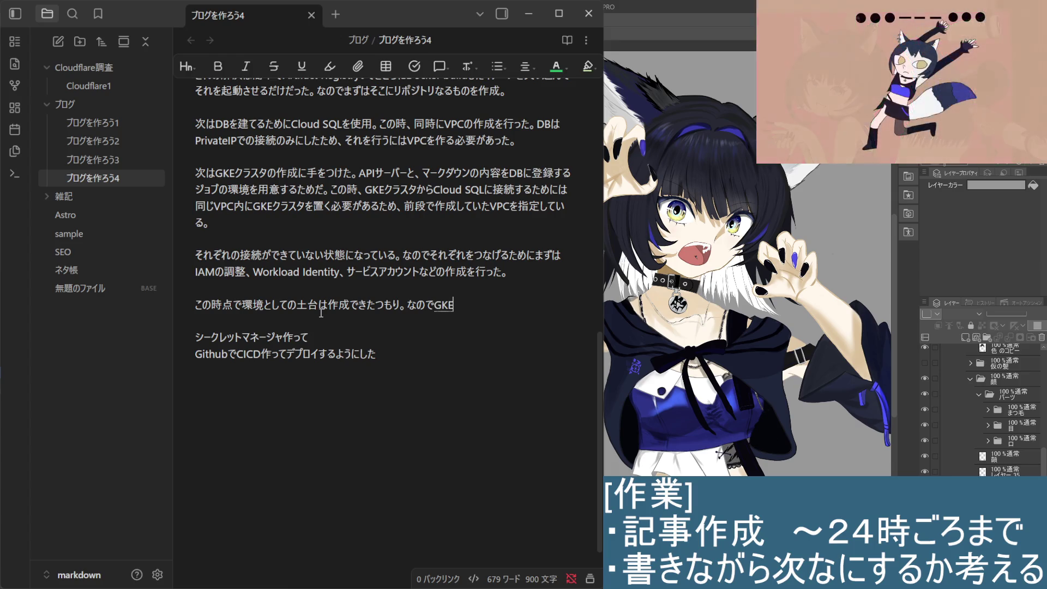
text(くらす)
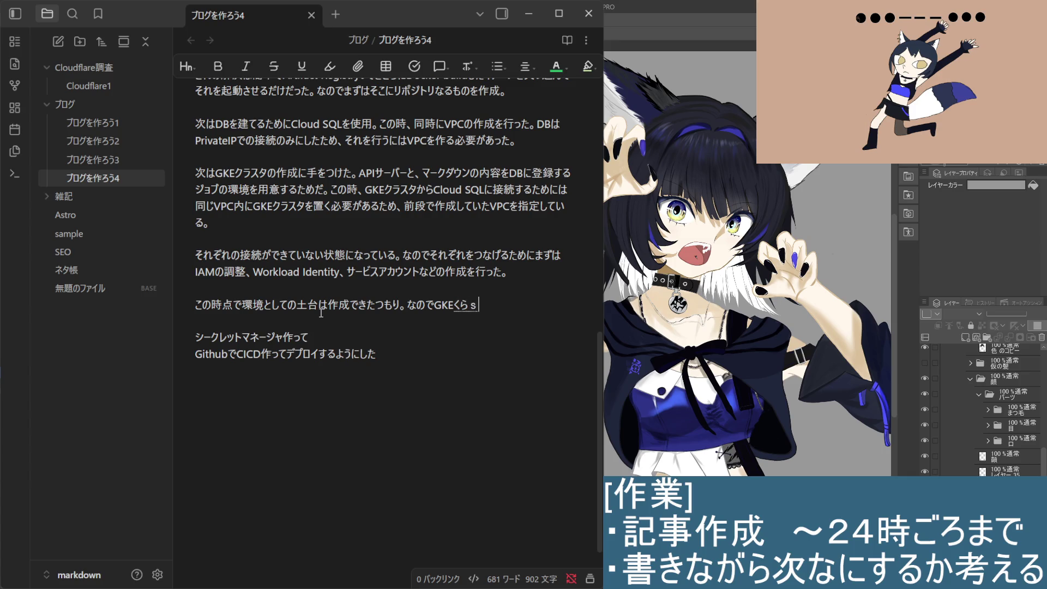
text(た)
Step: Add the sentence GKEクラスタに今回のAPIサーバーとジョブを行う。
key(space)
text(には)
key(Return)
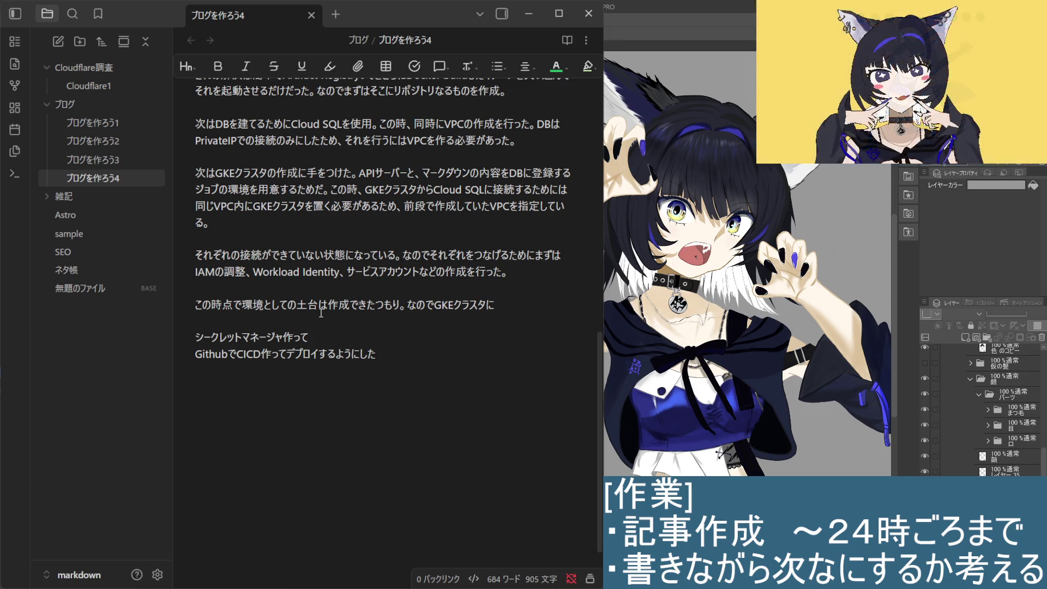
text(こんかいの)
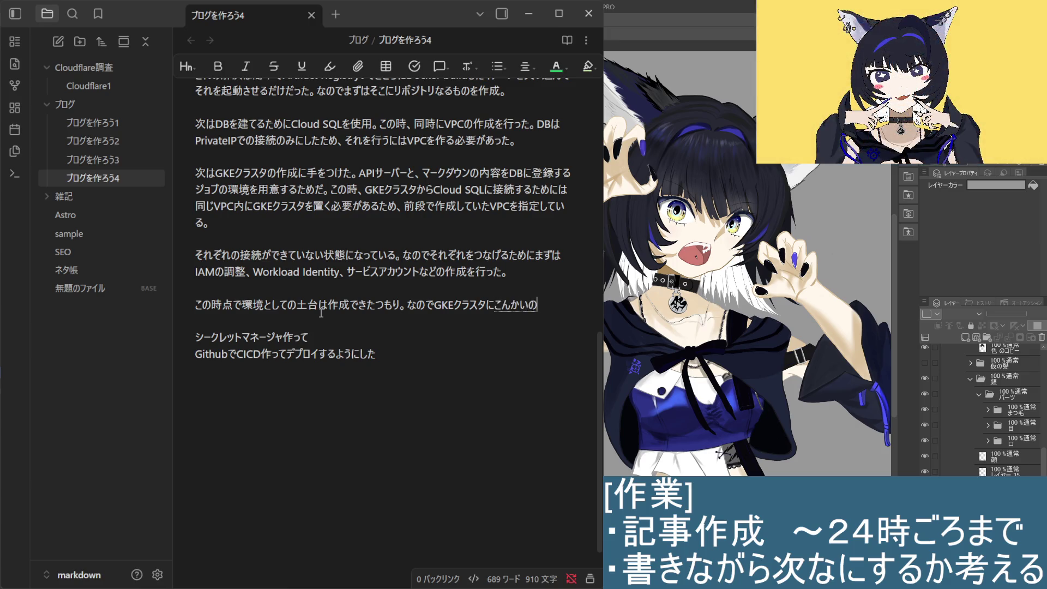
key(space)
text(API)
text(さーばー)
key(space)
text(と)
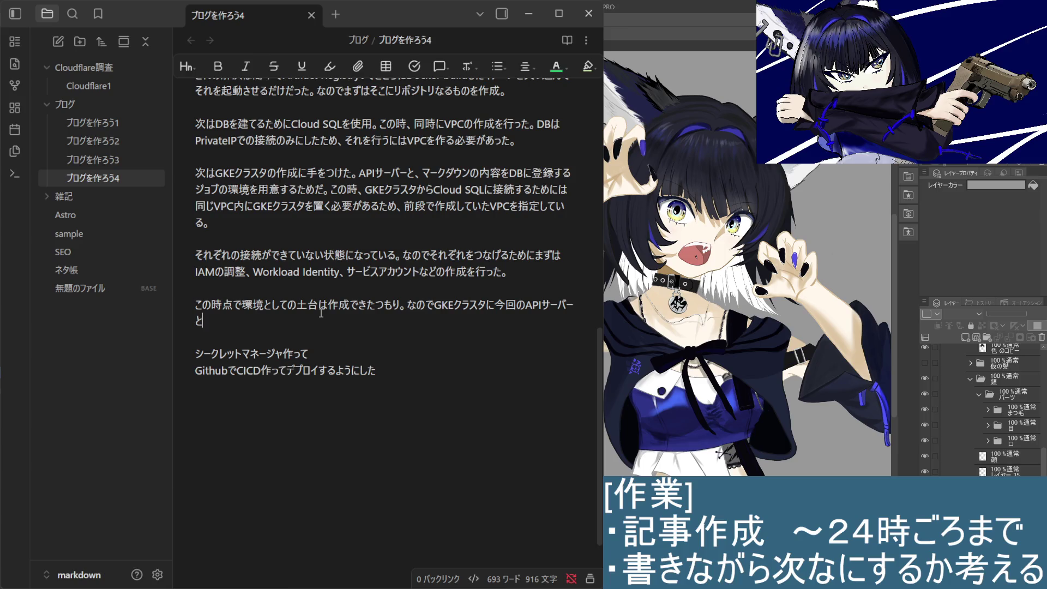
text(じょぶ)
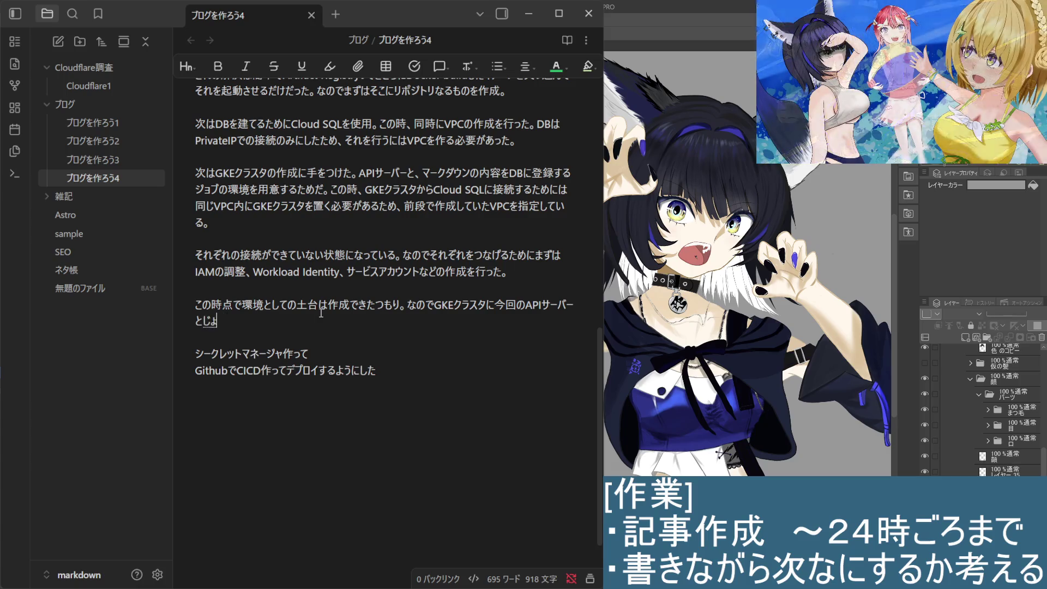
key(space)
text(wo)
key(Return)
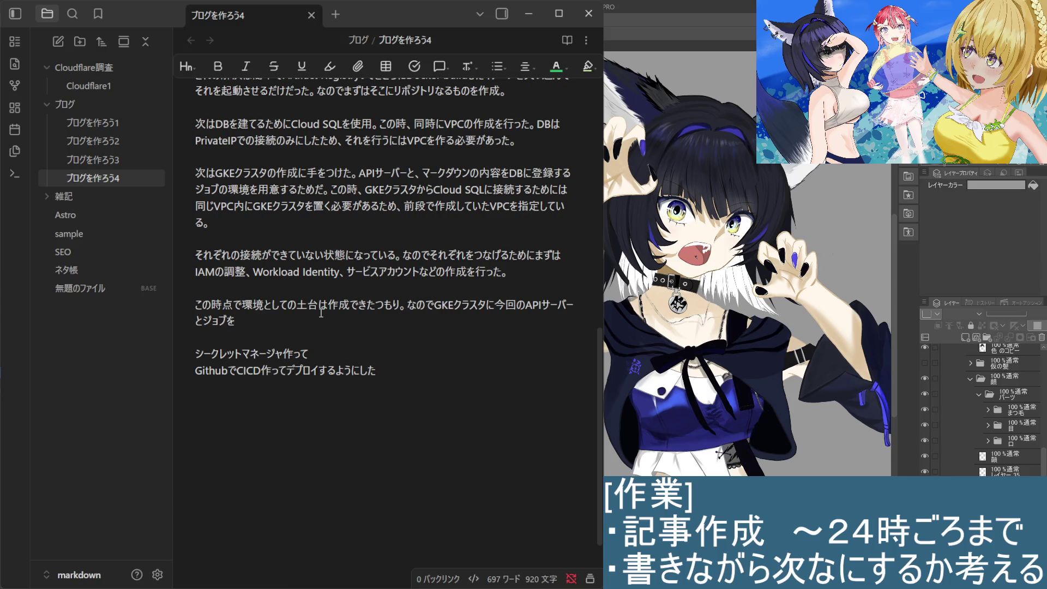
text(行う)
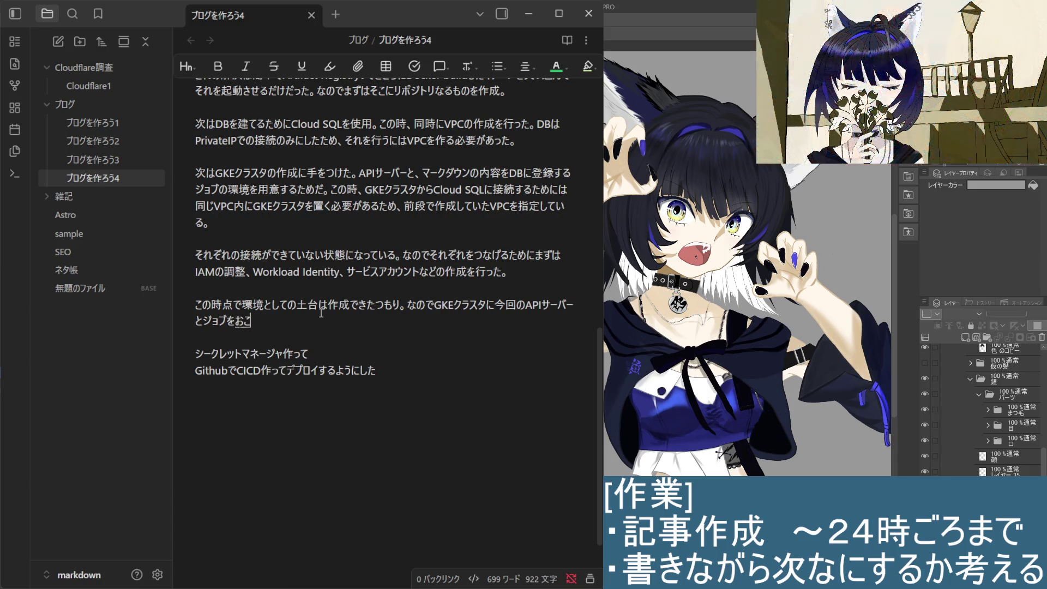
key(Return)
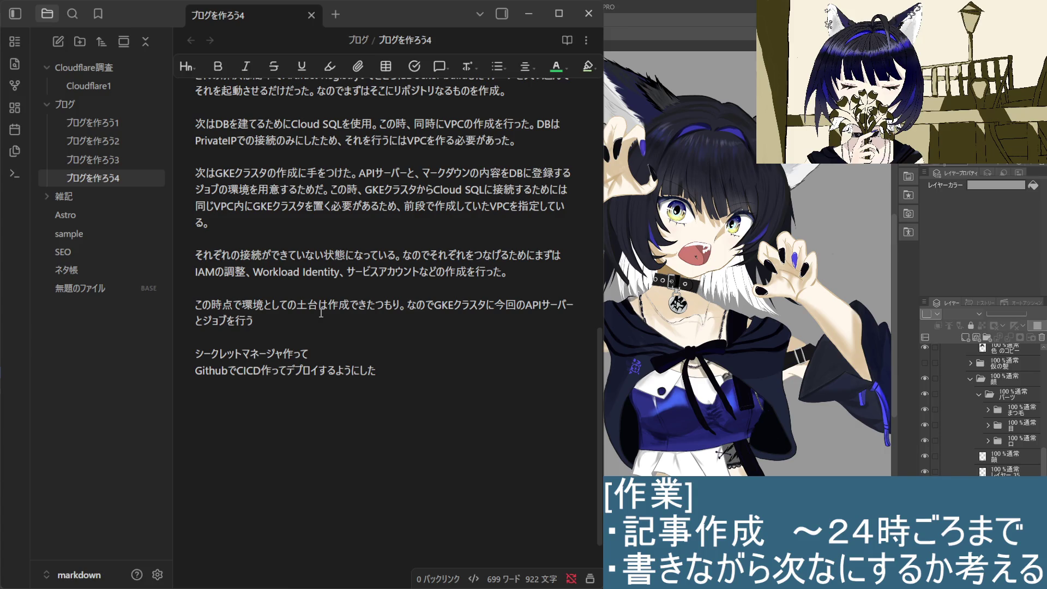
text(。)
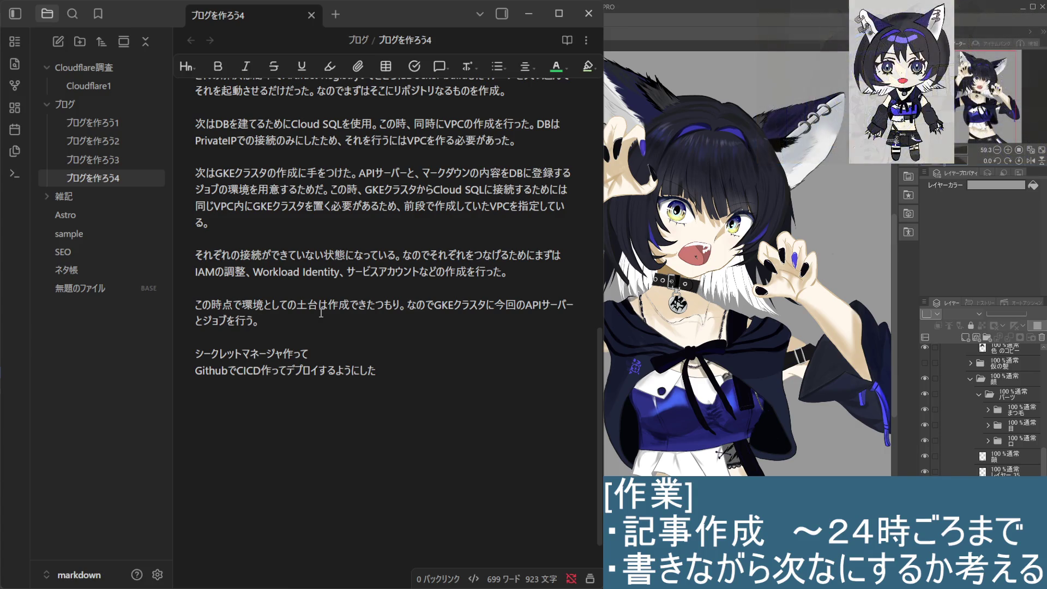
Step: Remove the blank line above この時点で and keep one before the secret manager notes
key(Up)
key(Up)
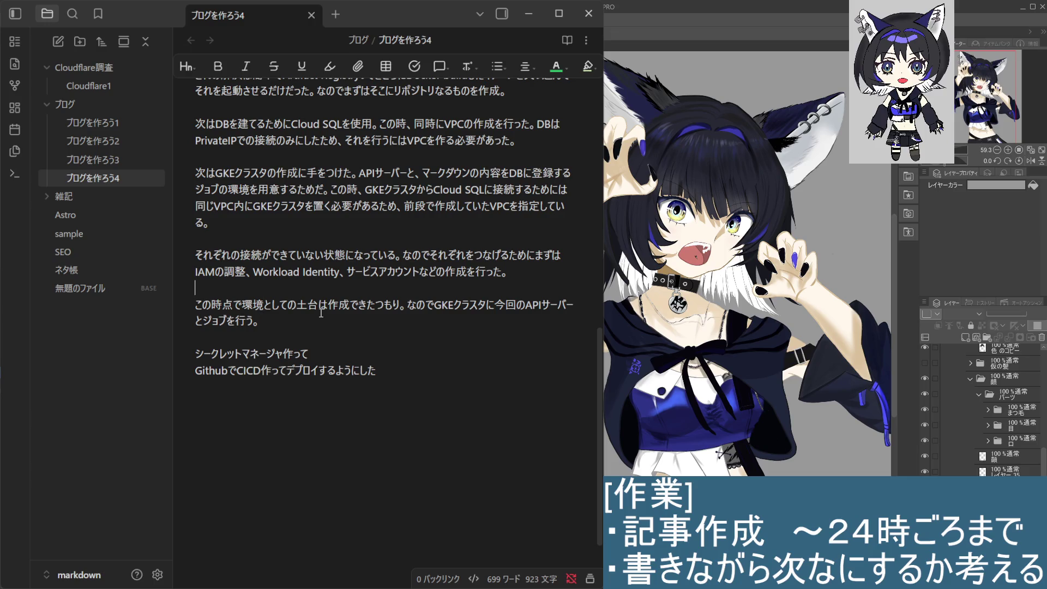
key(Delete)
key(Down)
key(Down)
key(Return)
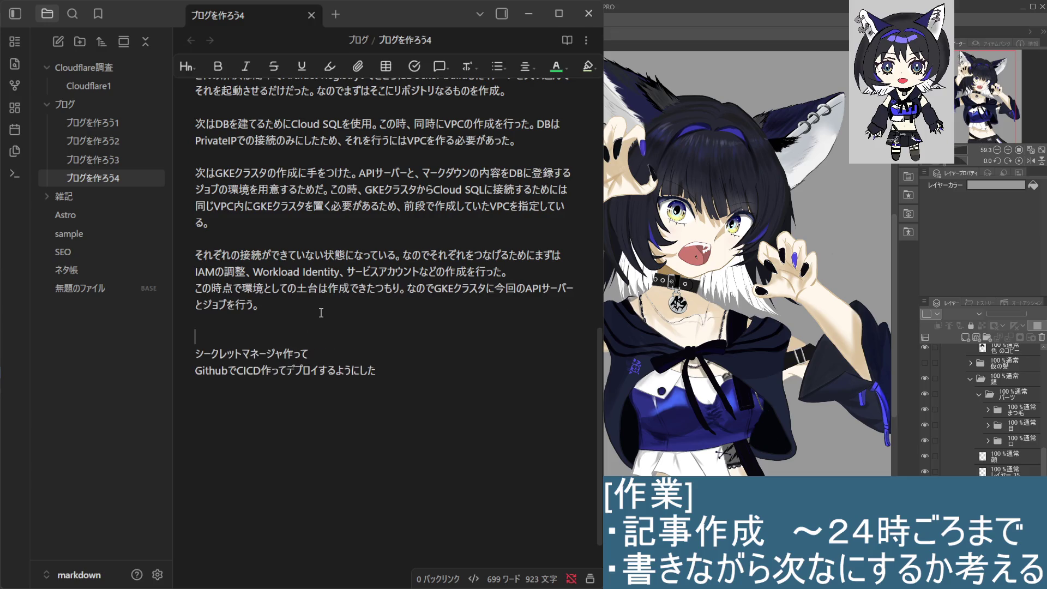
key(Left)
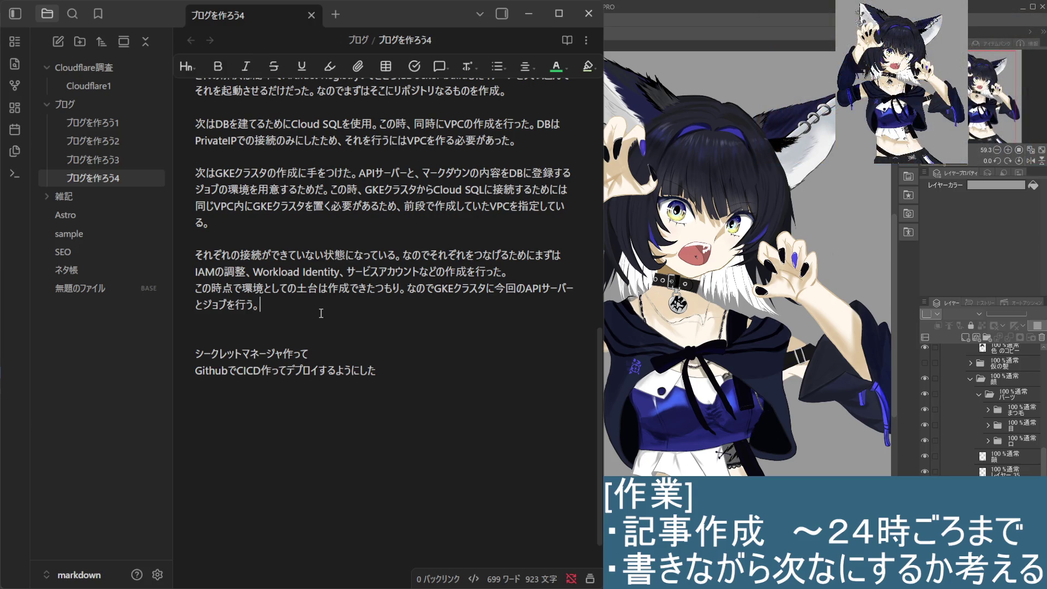
Step: Start a new line reading ジョブに関してはGithub under the groundwork paragraph
key(Return)
text(じょ)
key(BackSpace)
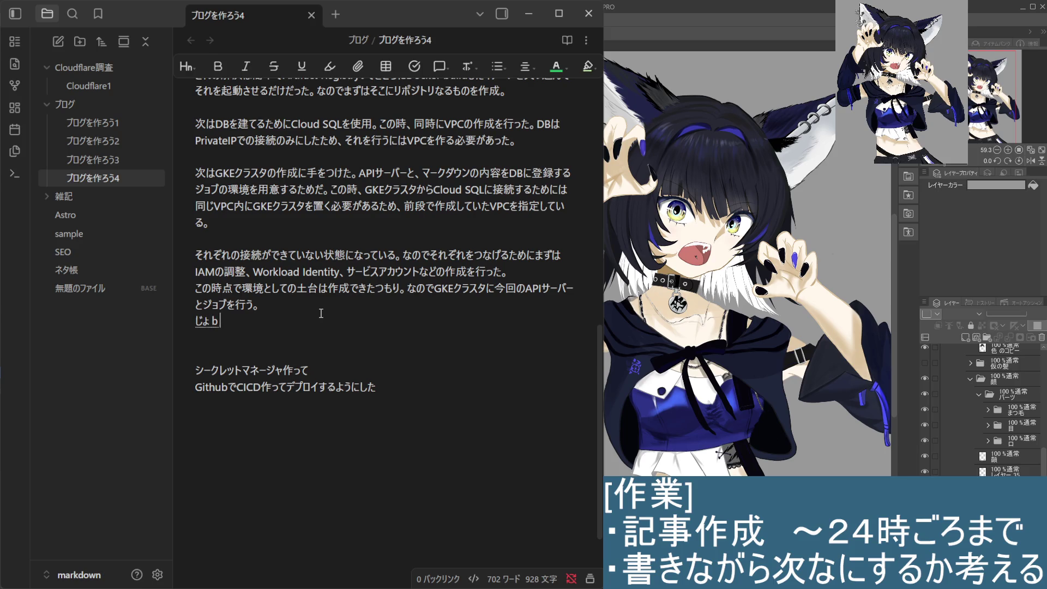
text(yobuni)
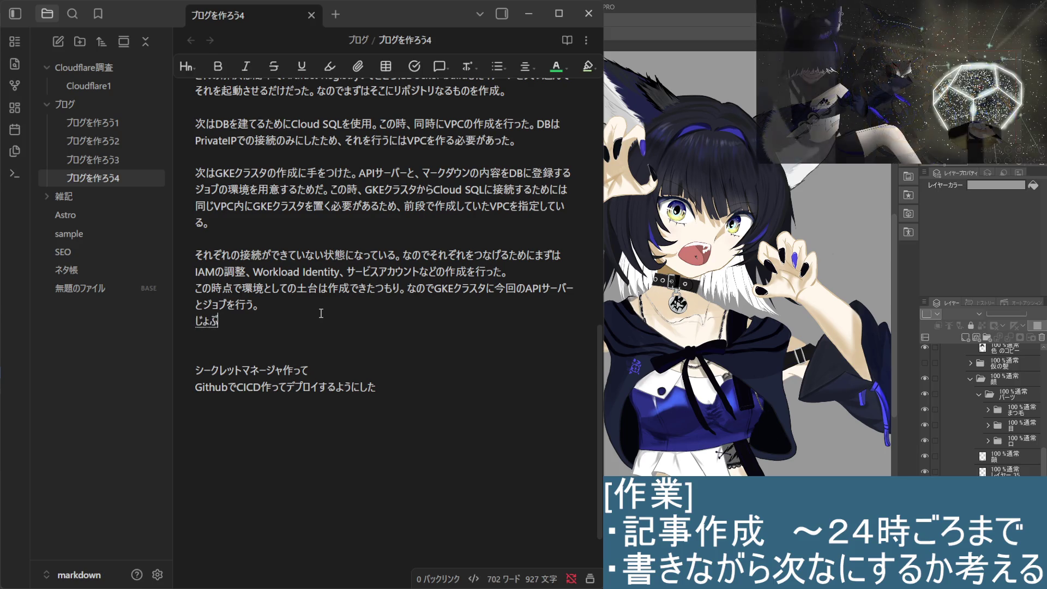
key(space)
text(kansiteha)
key(space)
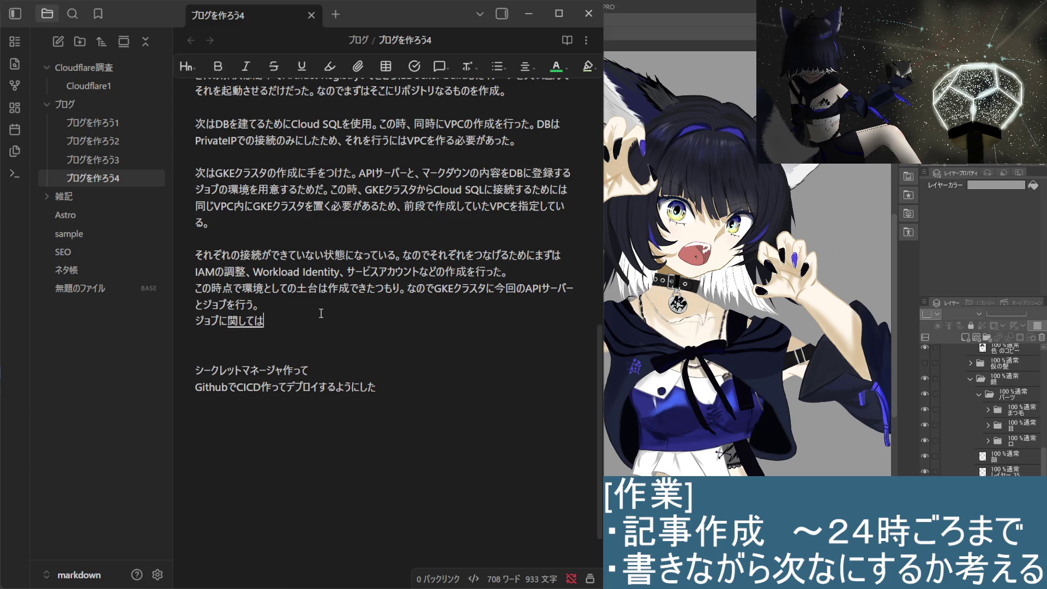
key(Return)
text(Github)
key(Return)
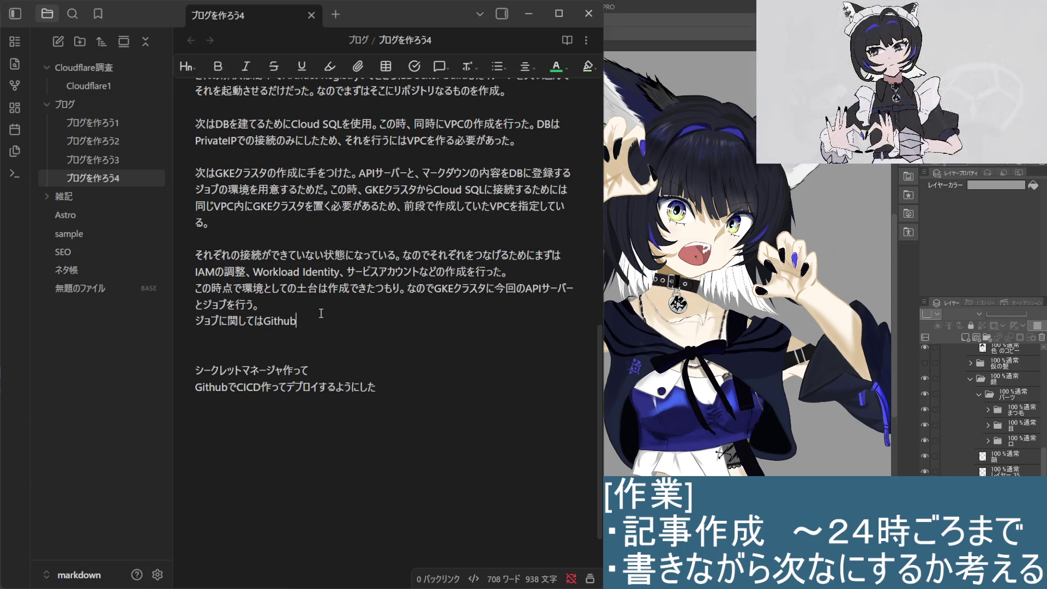
key(Left)
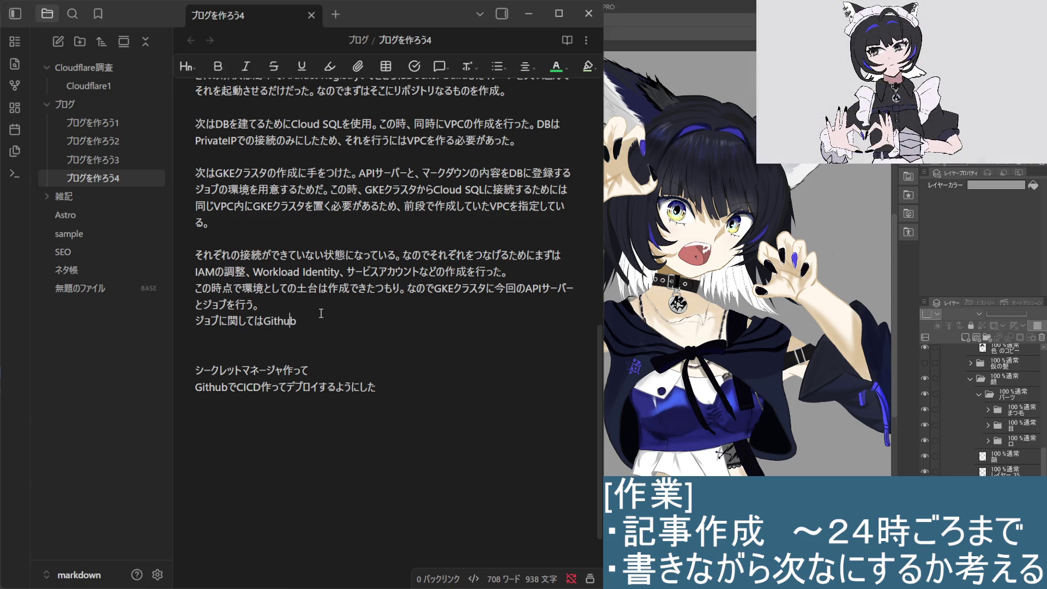
key(Right)
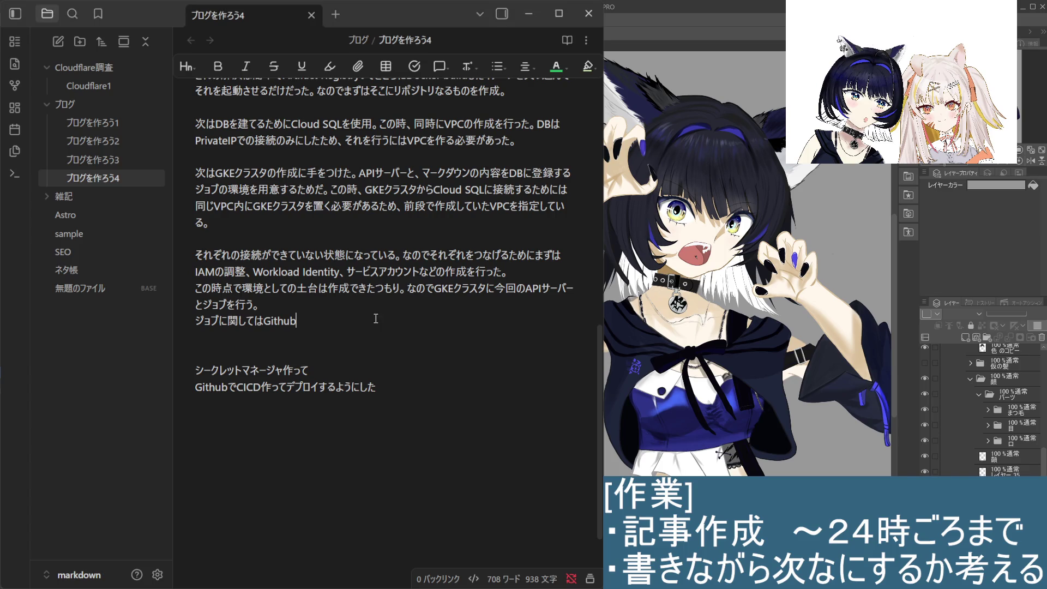
Step: Discard ジョブに関してはGithub and a tried は２つ to restart the Cron sentence
key(BackSpace)
key(BackSpace)
key(BackSpace)
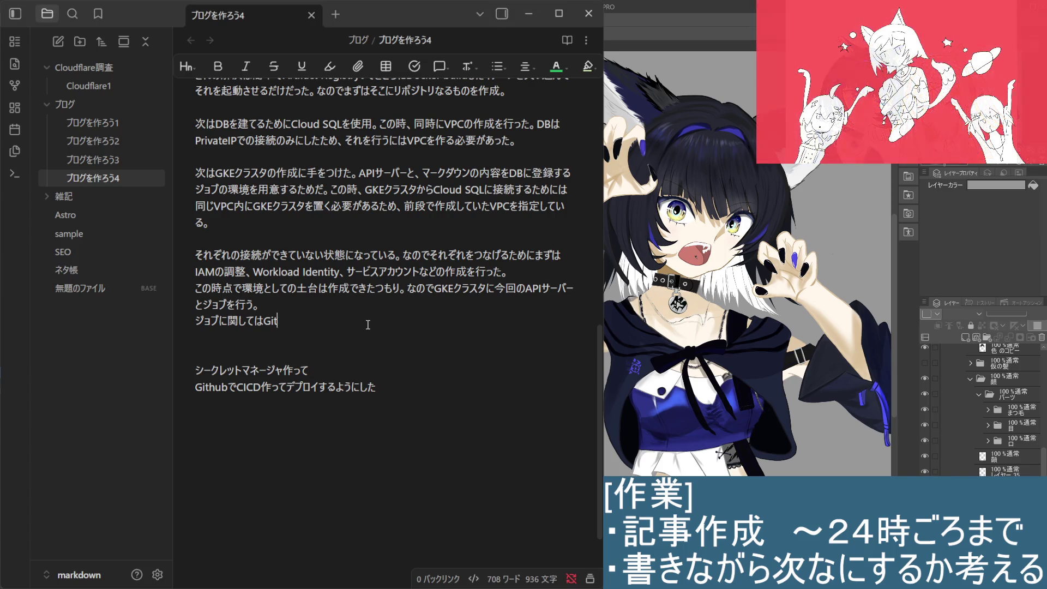
key(BackSpace)
key(BackSpace)
key(BackSpace)
key(BackSpace)
key(BackSpace)
key(BackSpace)
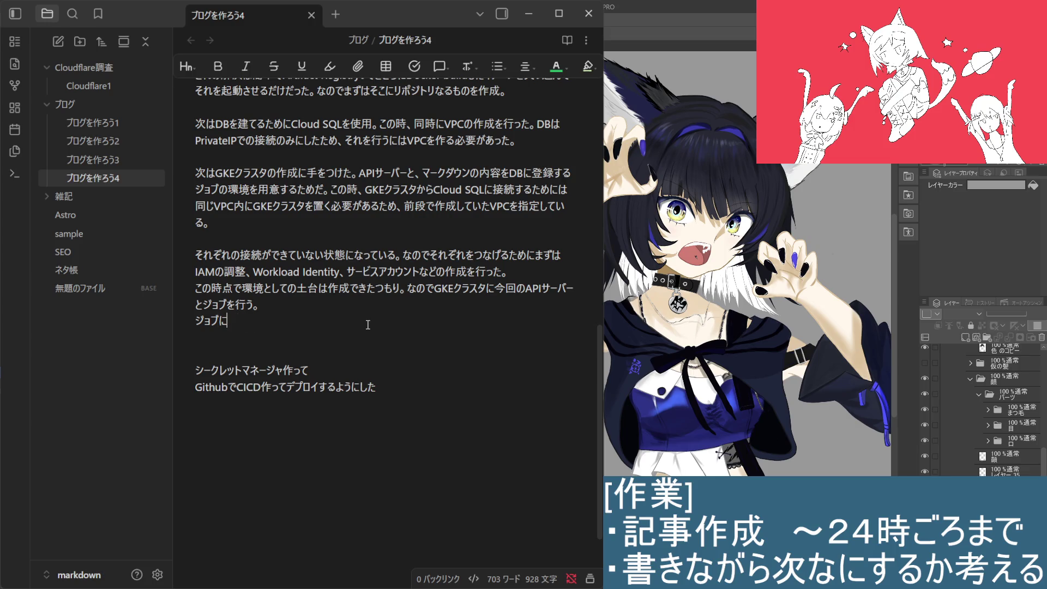
key(BackSpace)
text(は２つ)
key(Return)
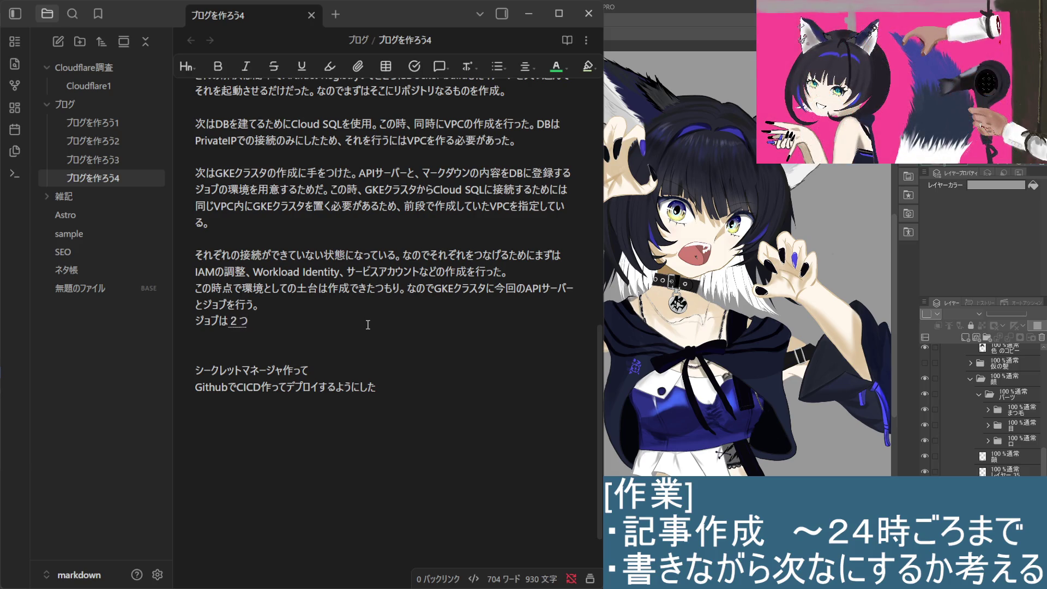
key(BackSpace)
key(BackSpace)
key(BackSpace)
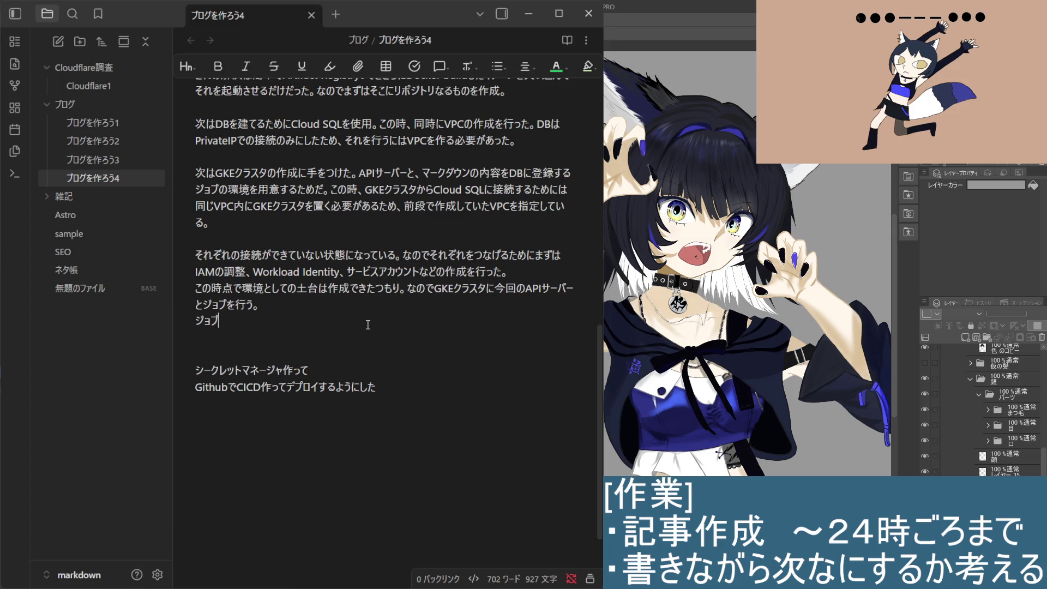
text(()
text(c)
text(ron）)
Step: Write that two Cron job templates were prepared, leading into １つは
key(Return)
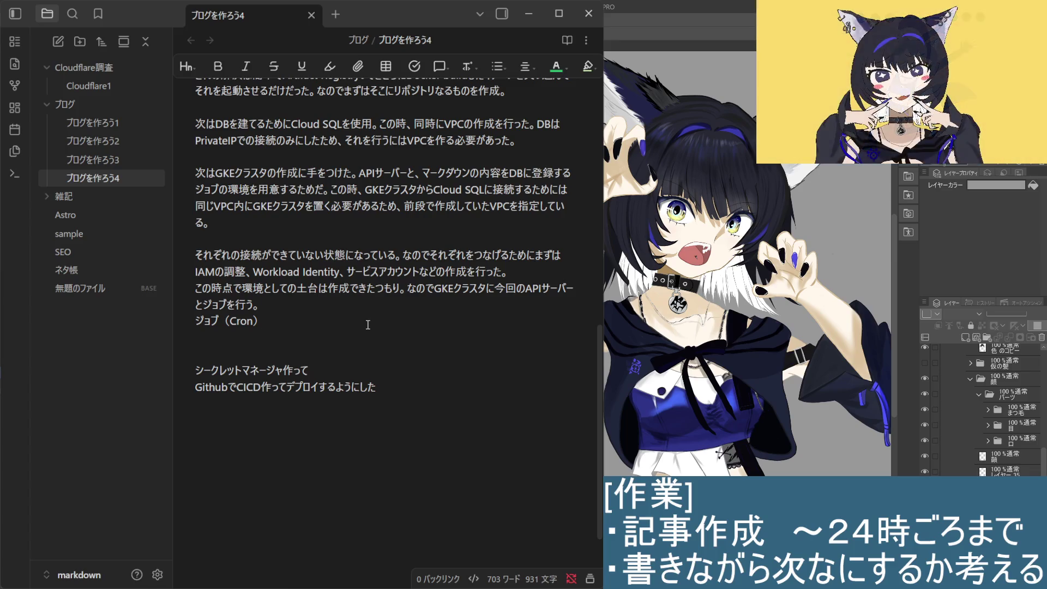
text(は２)
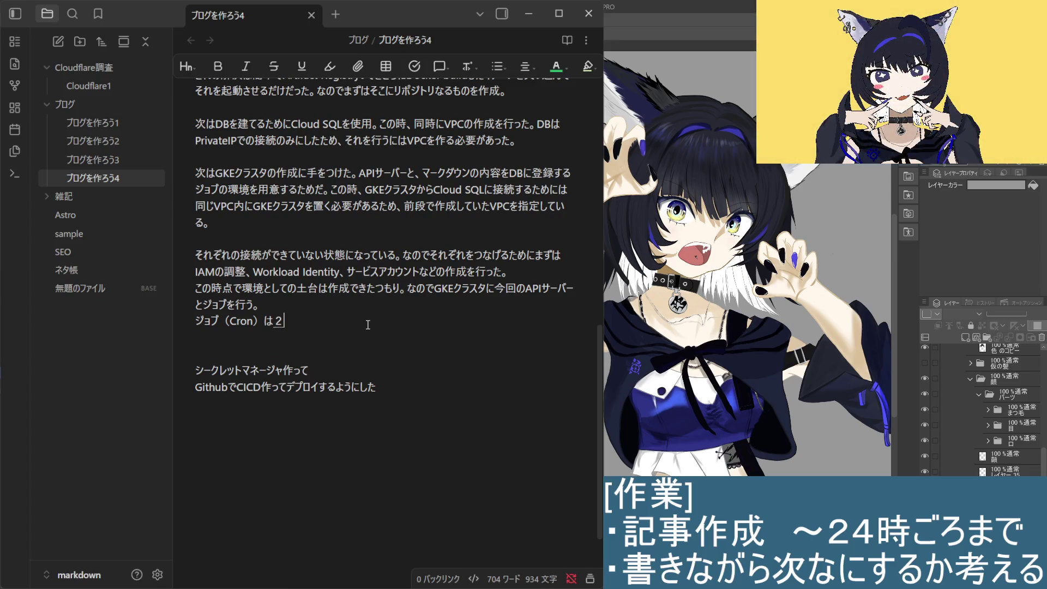
text(つ)
key(Return)
text(テンプレートを)
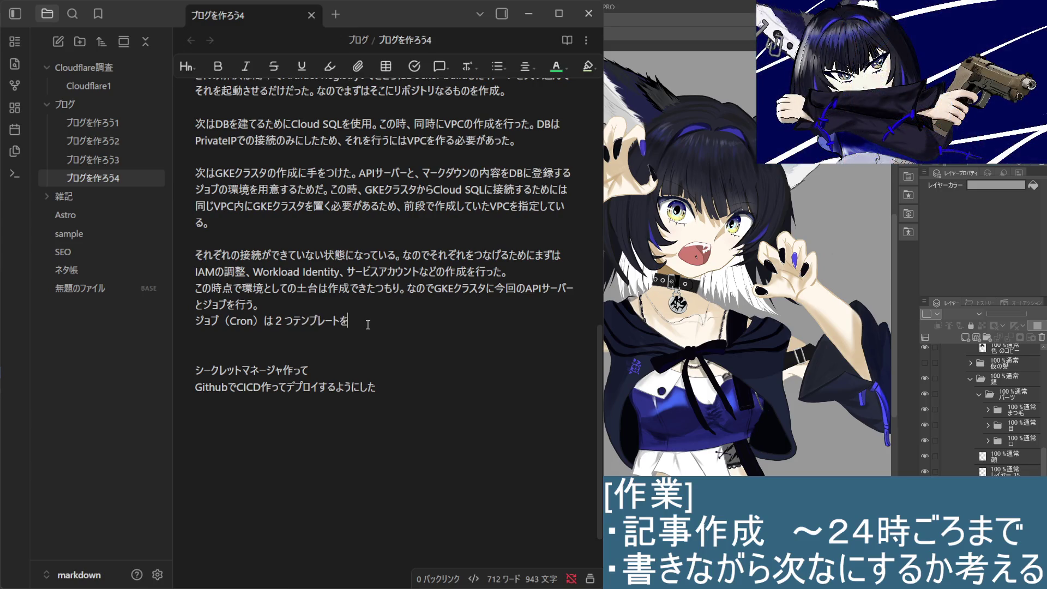
key(Return)
text(を下)
key(Escape)
text(。)
text(１つｇは)
key(BackSpace)
key(BackSpace)
text(は)
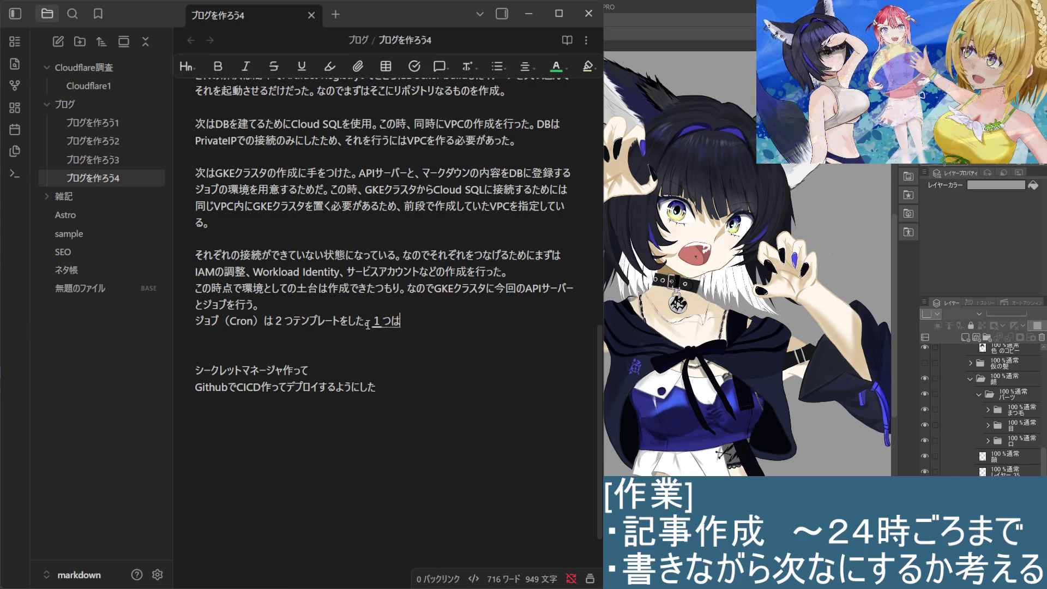
key(Return)
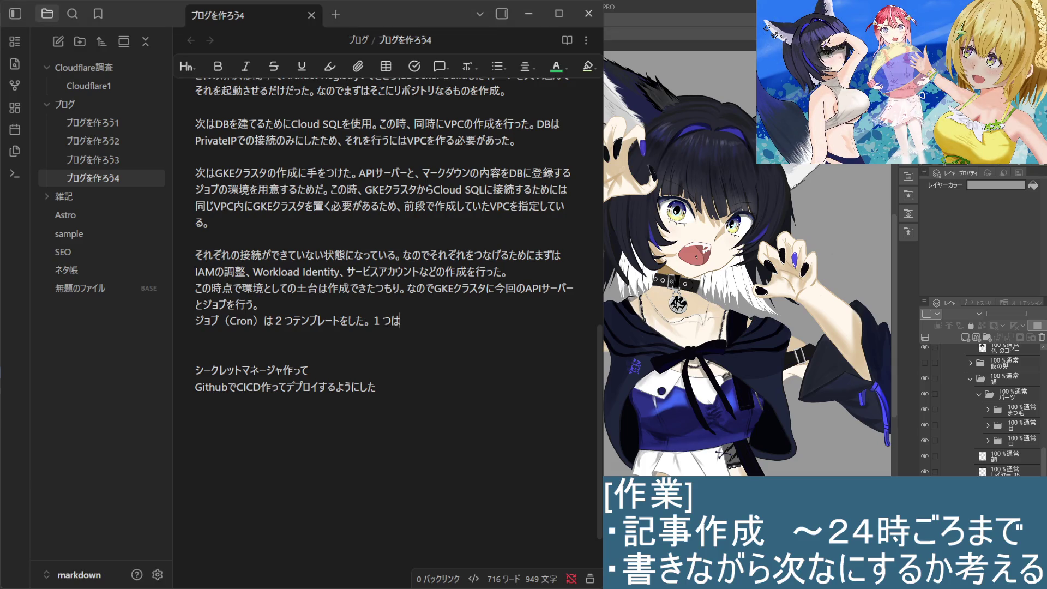
text(マークダウン)
Step: State the first job is for Markdown import, trimming の and 処理
key(Return)
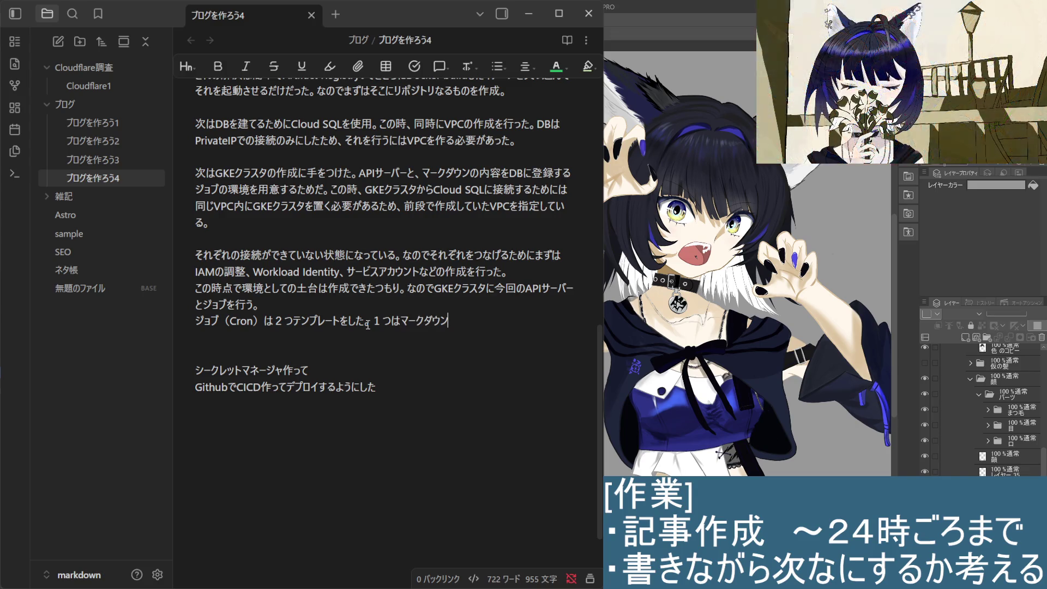
text(のいんぽーと)
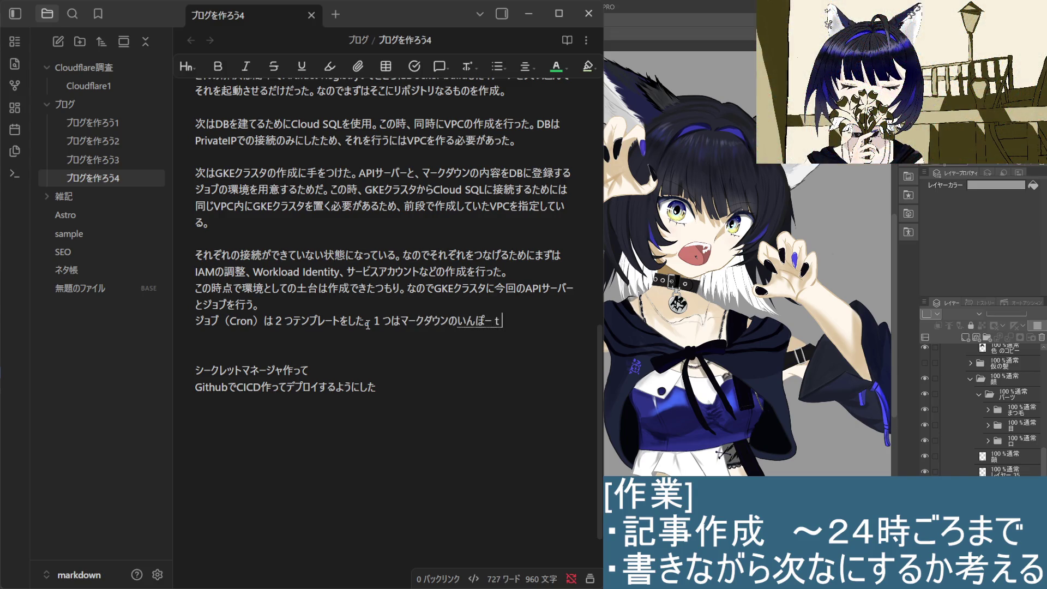
key(space)
key(Return)
text(しょり)
key(space)
key(Return)
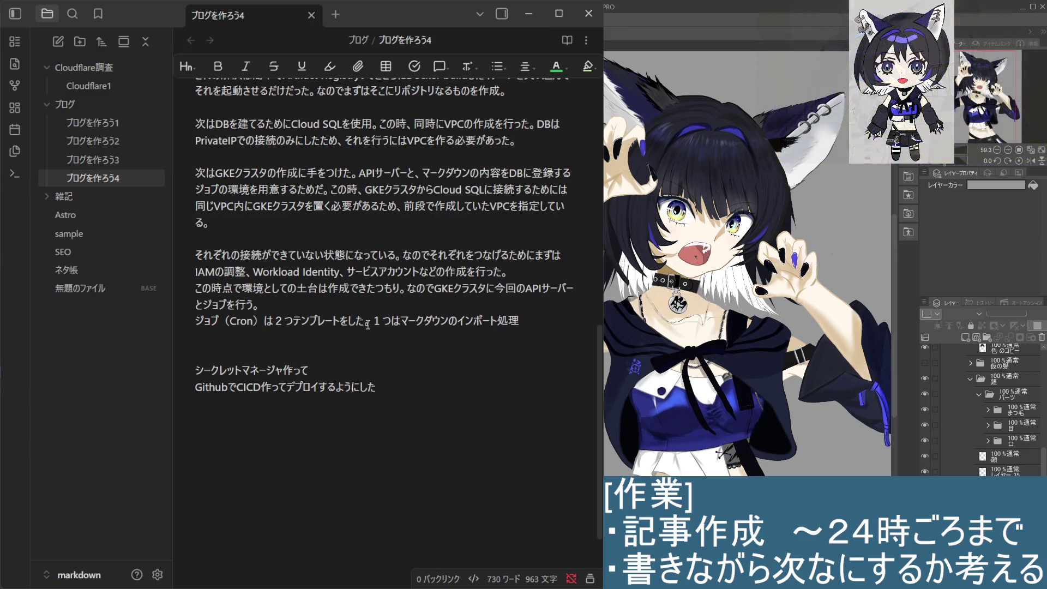
key(Left)
key(Left)
key(Left)
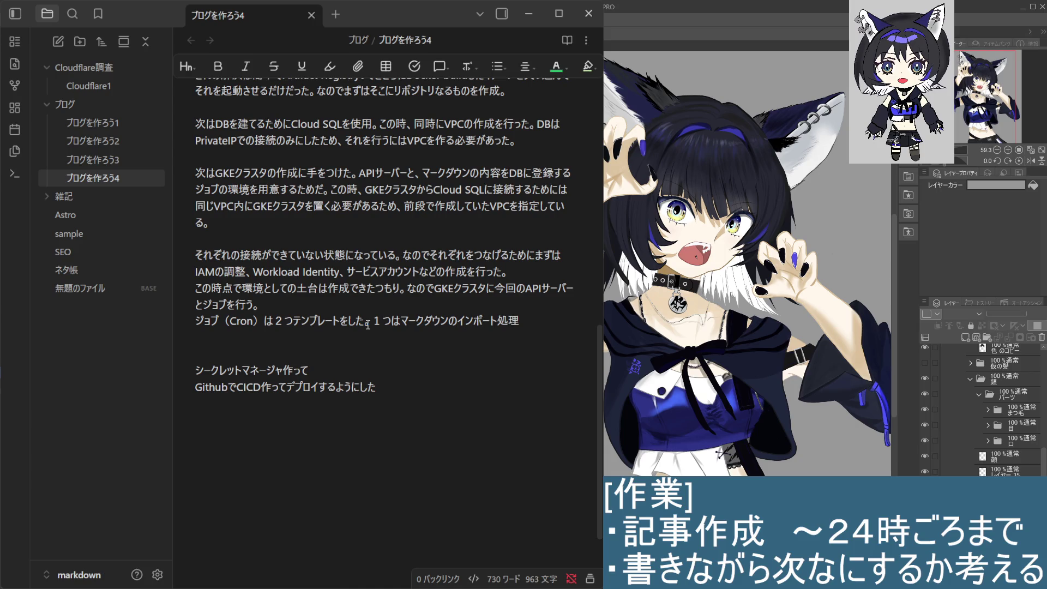
key(BackSpace)
text(の)
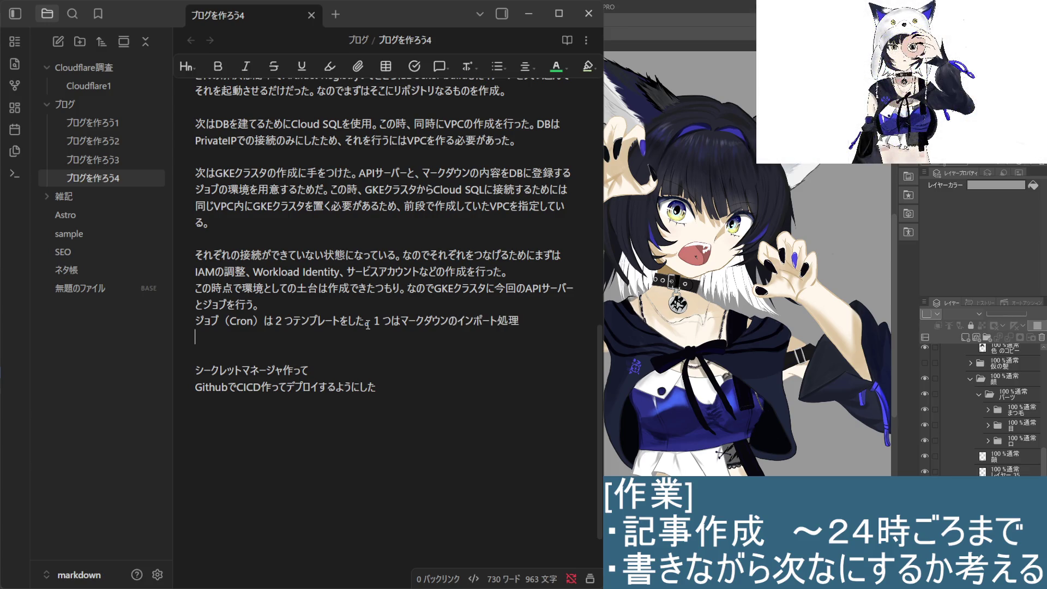
key(BackSpace)
key(BackSpace)
text(、)
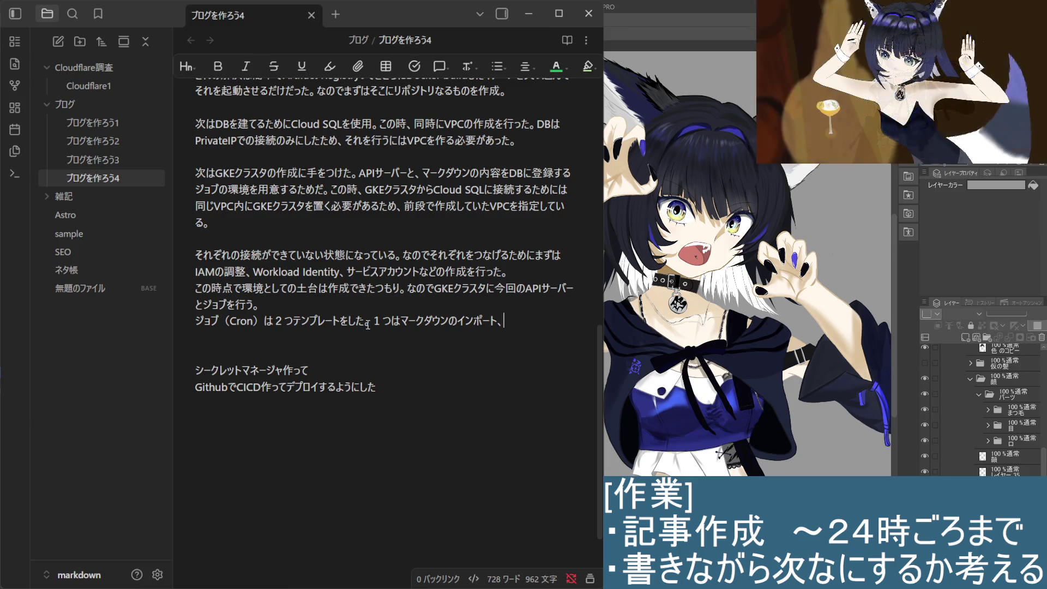
text(もう１)
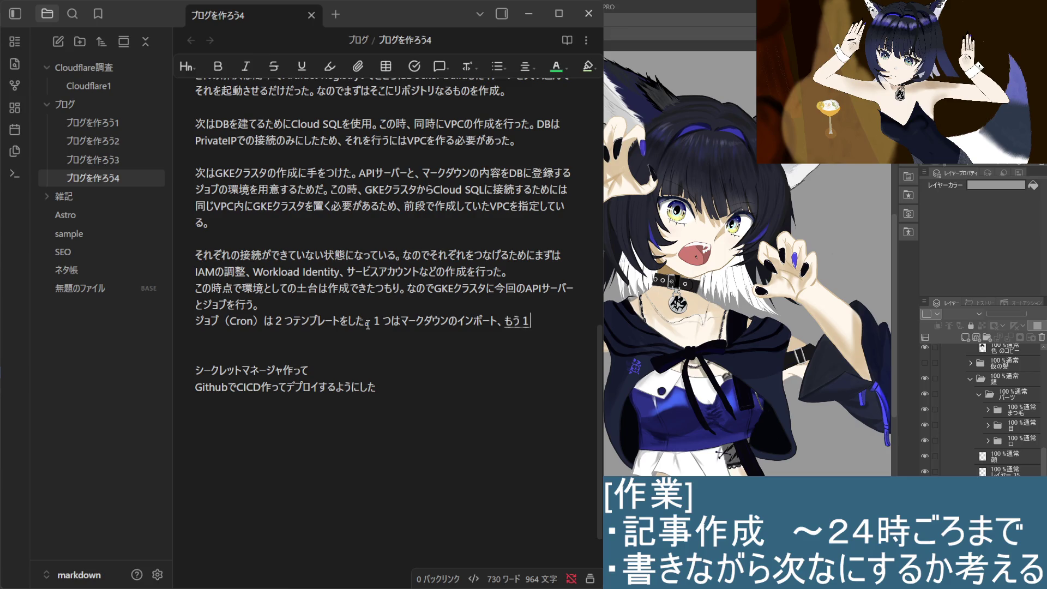
text(つは)
Step: Finish with もう１つは DBマイグレーションを行うため用意 and fix the stray line break
key(Return)
text(DBまい)
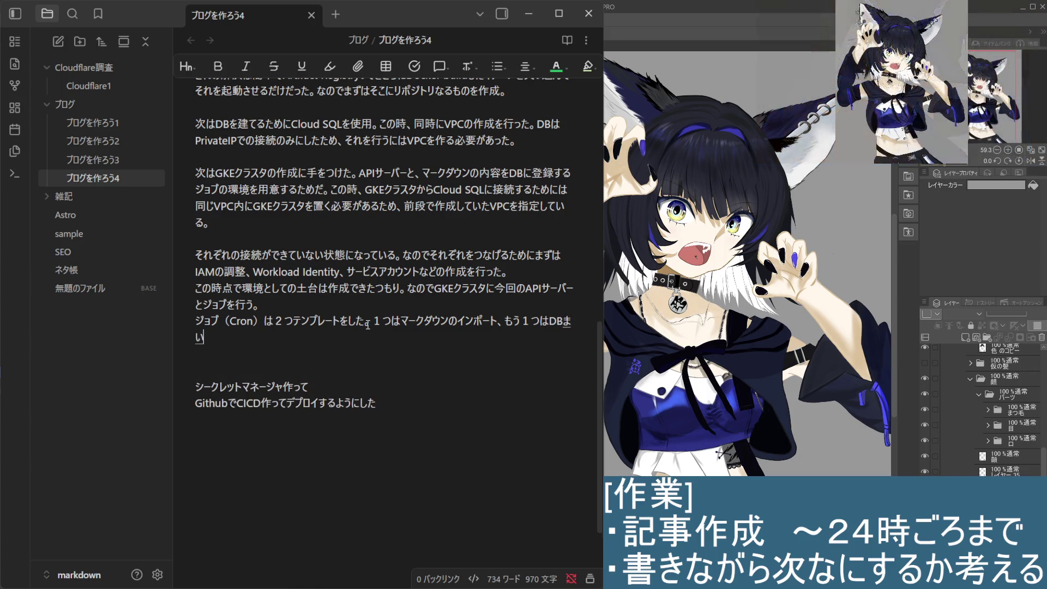
text(ぐれーしょん)
key(space)
text(を)
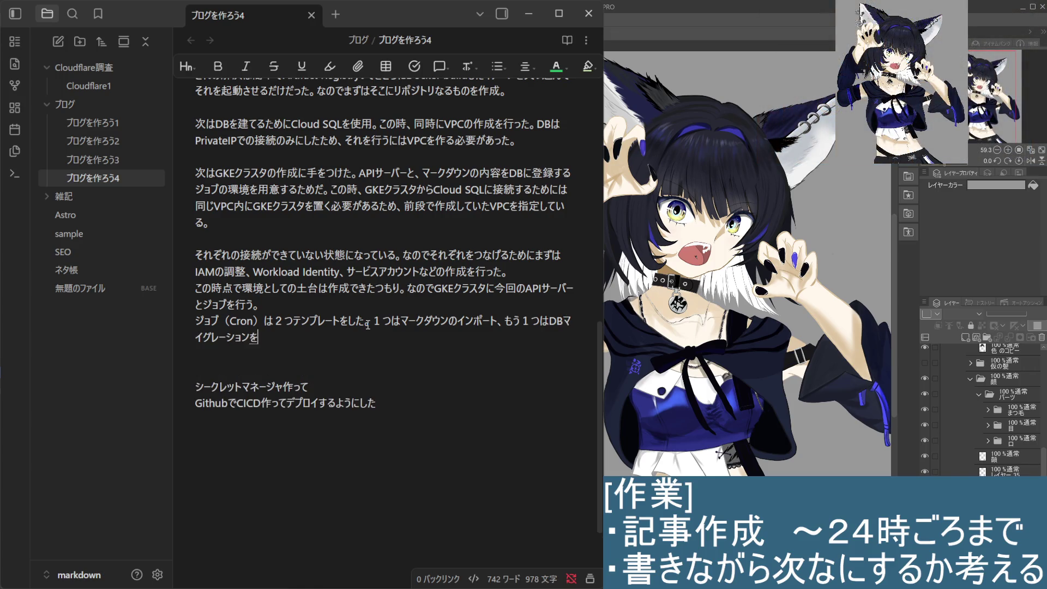
text(おこなう)
text(ため)
key(space)
text(の)
key(Return)
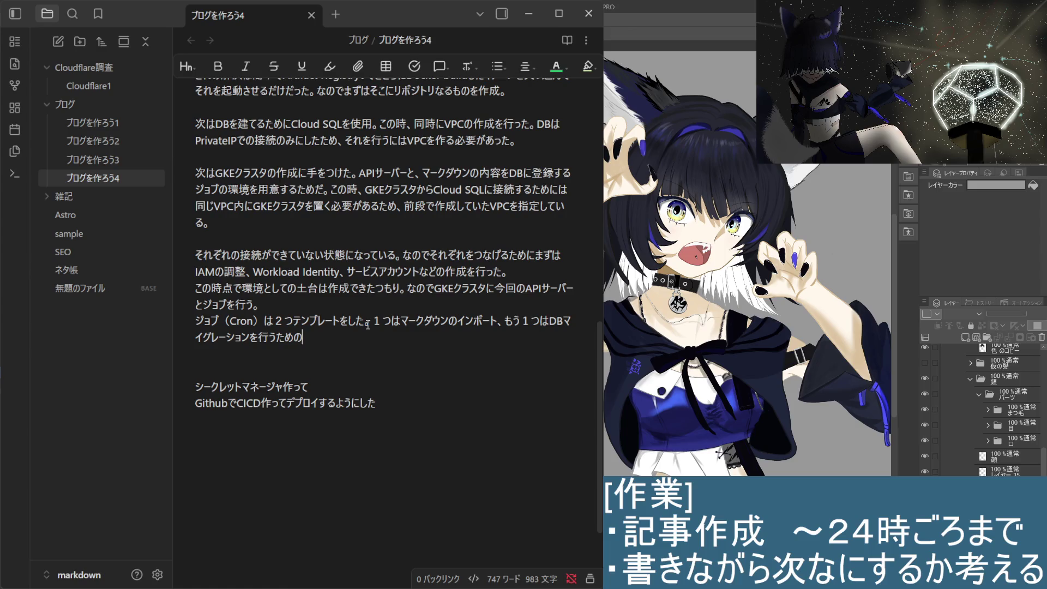
text(ものをよう)
text(い)
key(space)
key(Return)
text(。)
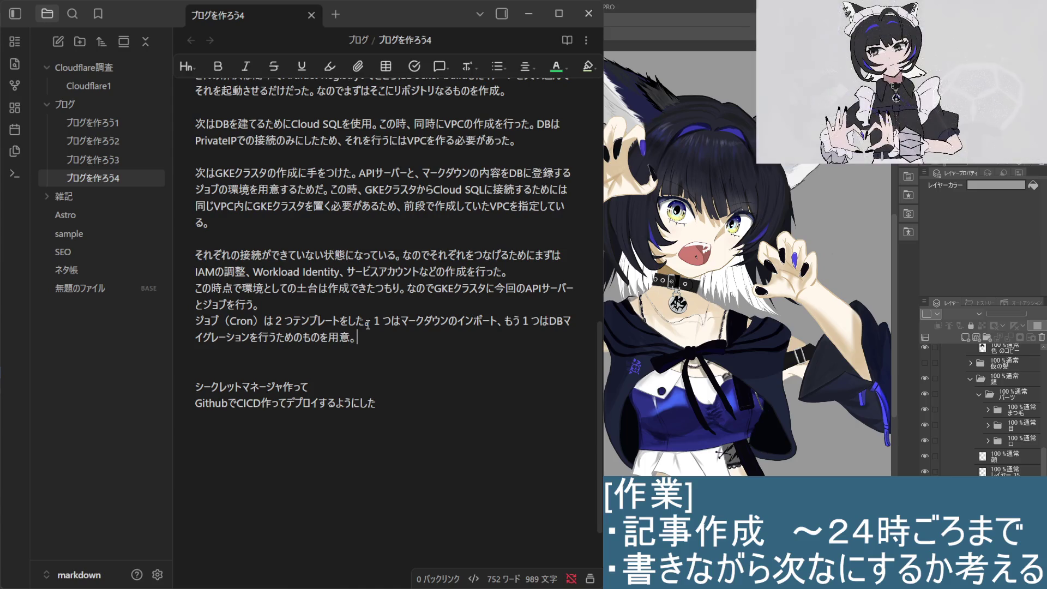
click(367, 325)
key(Return)
key(BackSpace)
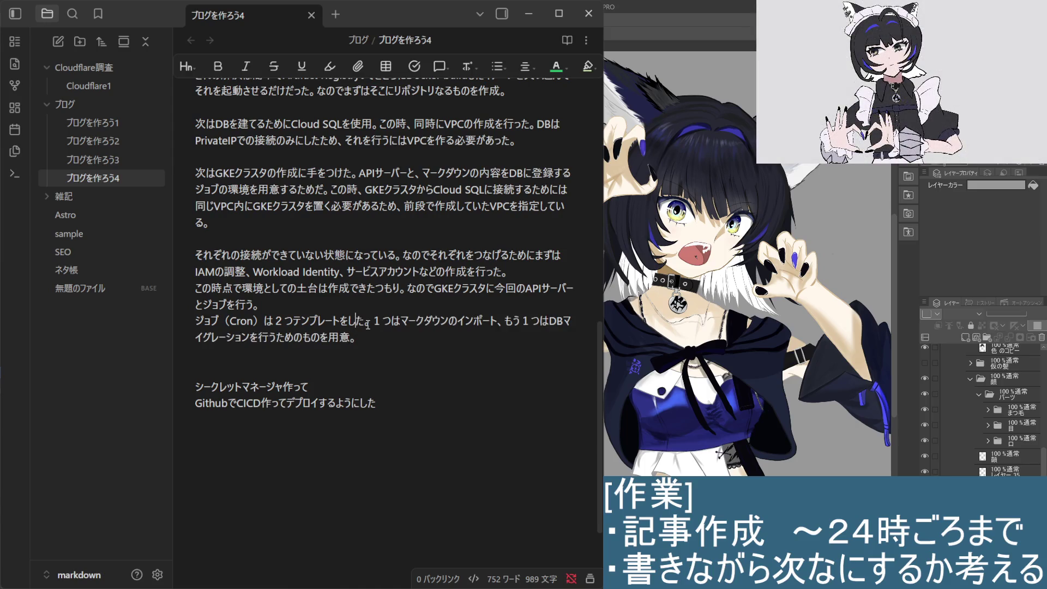
key(End)
Step: Add a DBマイグレーションに関して line below the Cron sentence
key(Return)
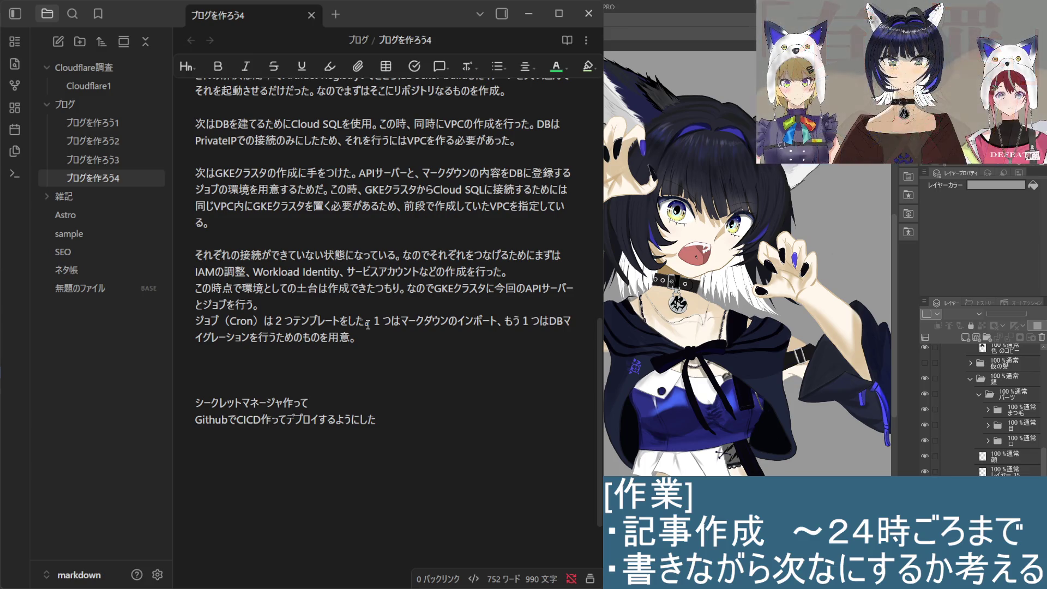
text(DB)
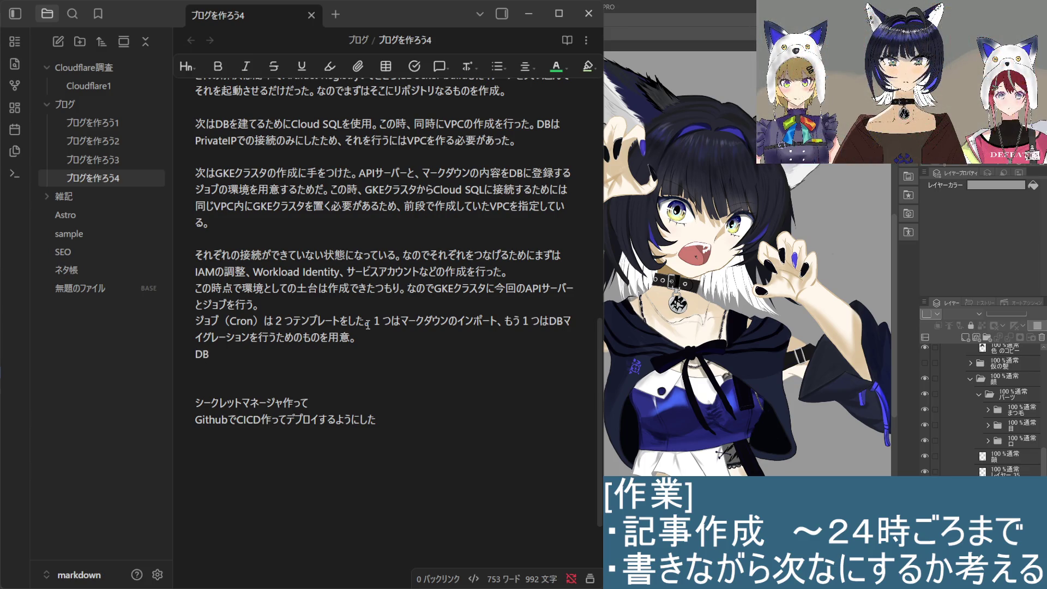
key(BackSpace)
key(BackSpace)
text(DB)
text(maigure)
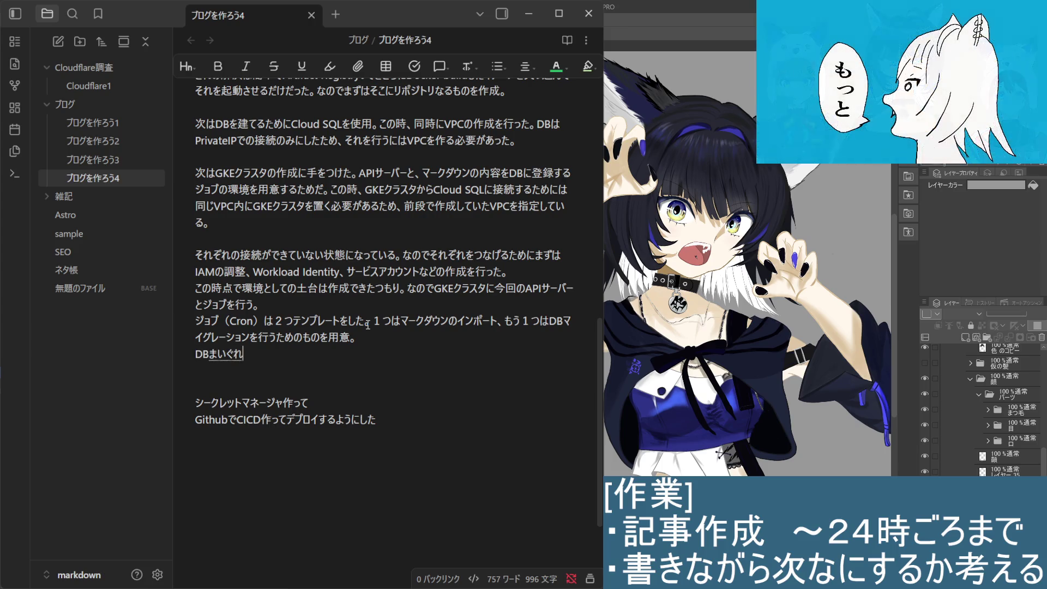
text(-syon)
key(space)
key(Return)
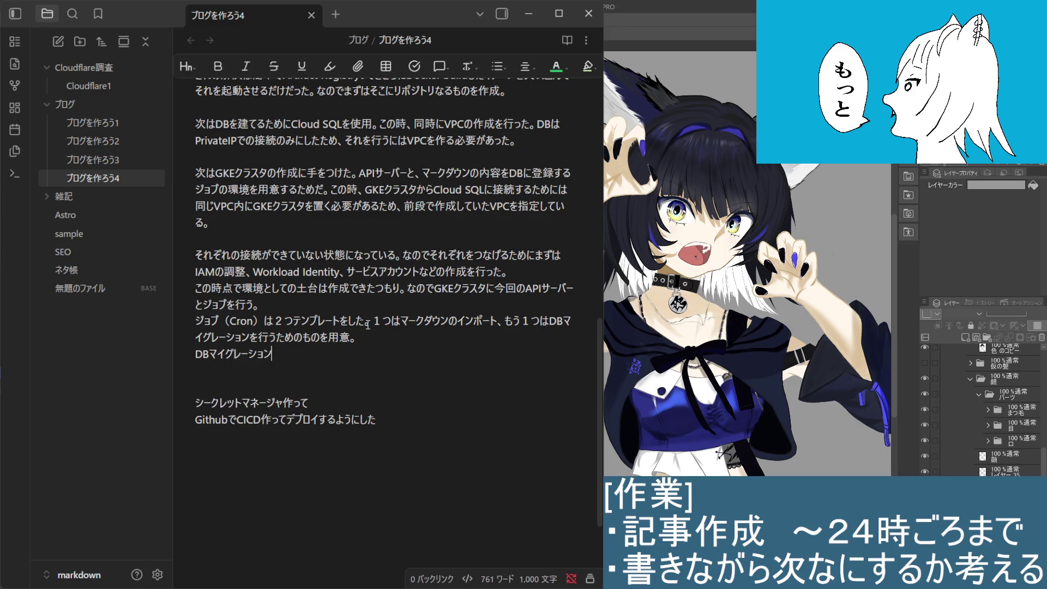
text(ninkanshite)
key(space)
key(Return)
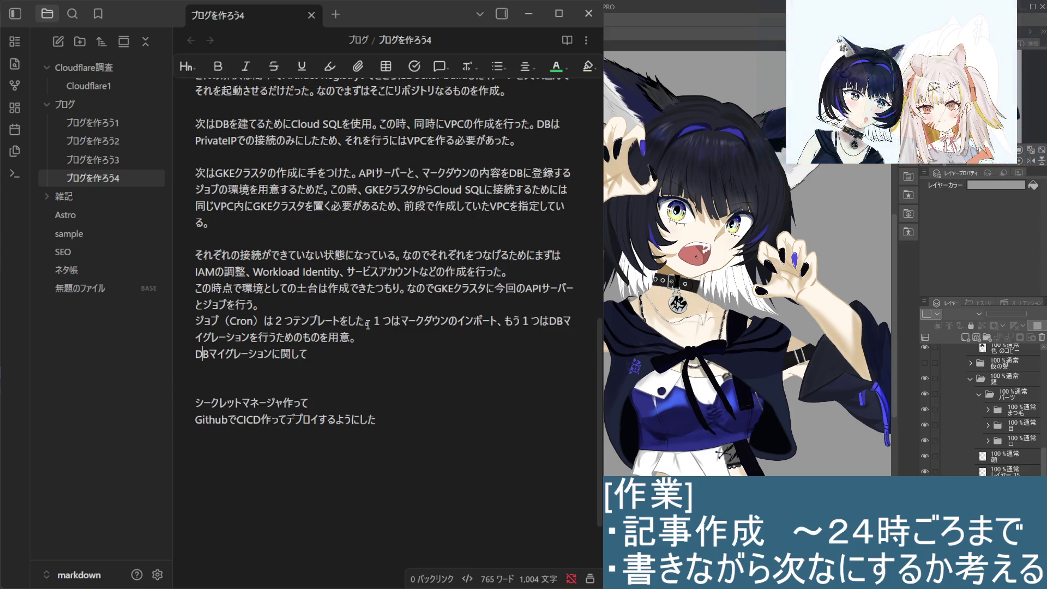
Step: Remove the extra blank lines below it and start a new line after the last note
key(Return)
key(Delete)
key(BackSpace)
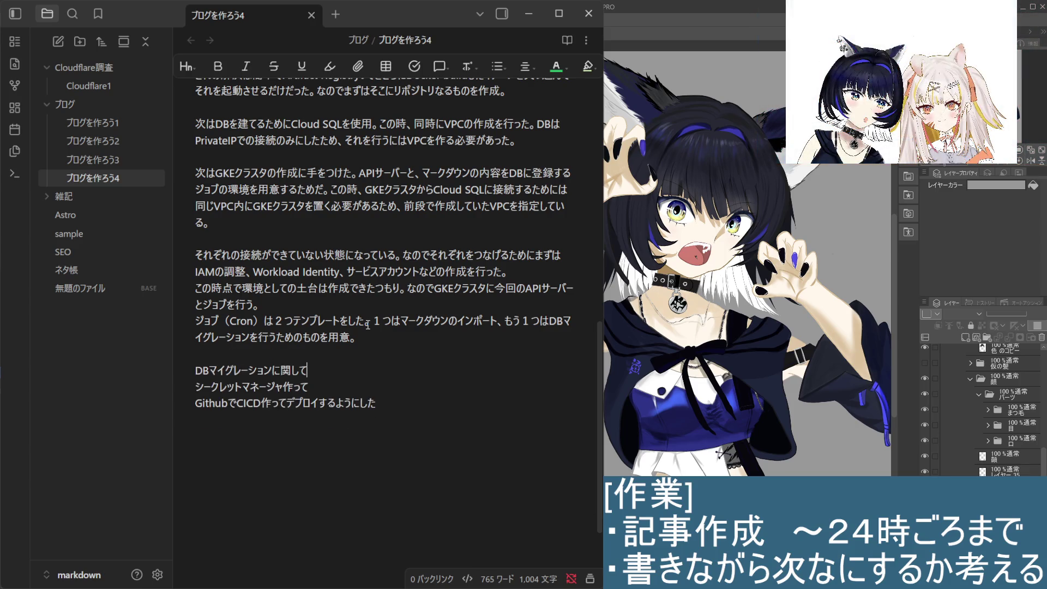
key(Down)
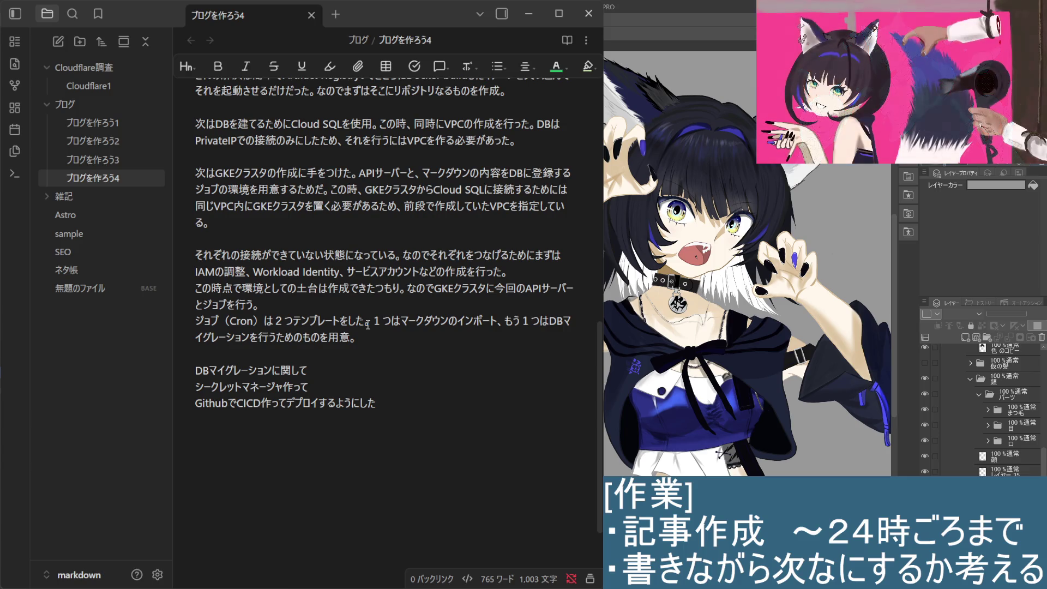
key(Return)
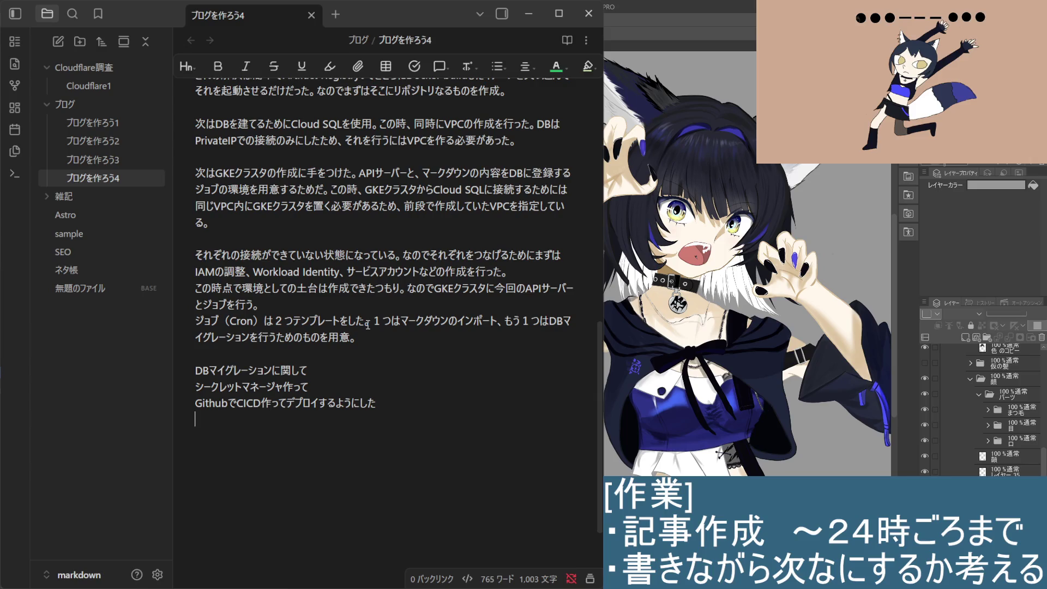
Step: Insert a blank line separating the Cron paragraph from the DB migration note
key(Up)
key(Up)
key(Up)
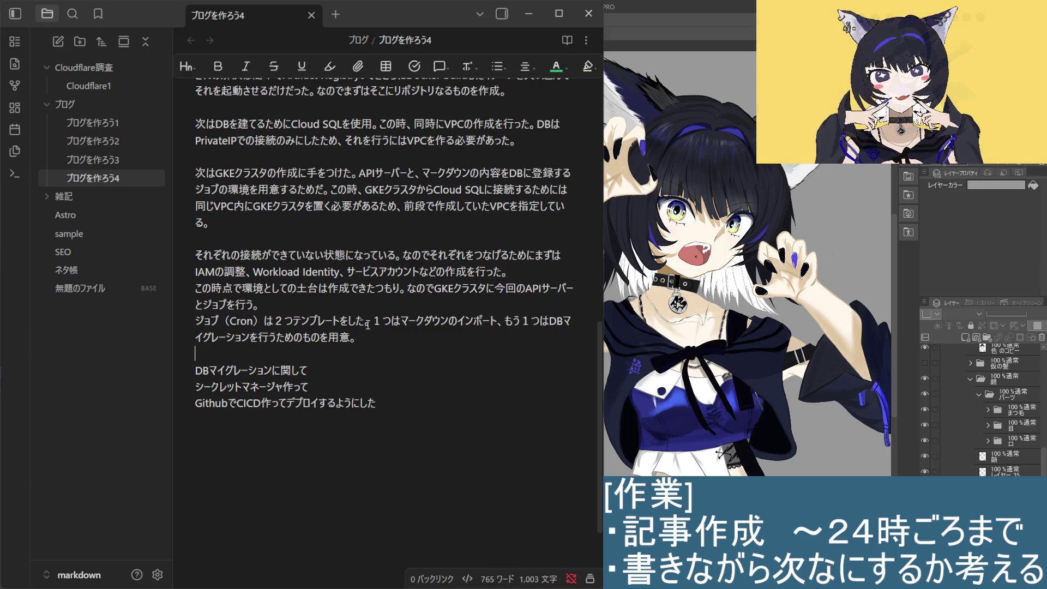
key(Return)
scroll(395, 235, up, 5)
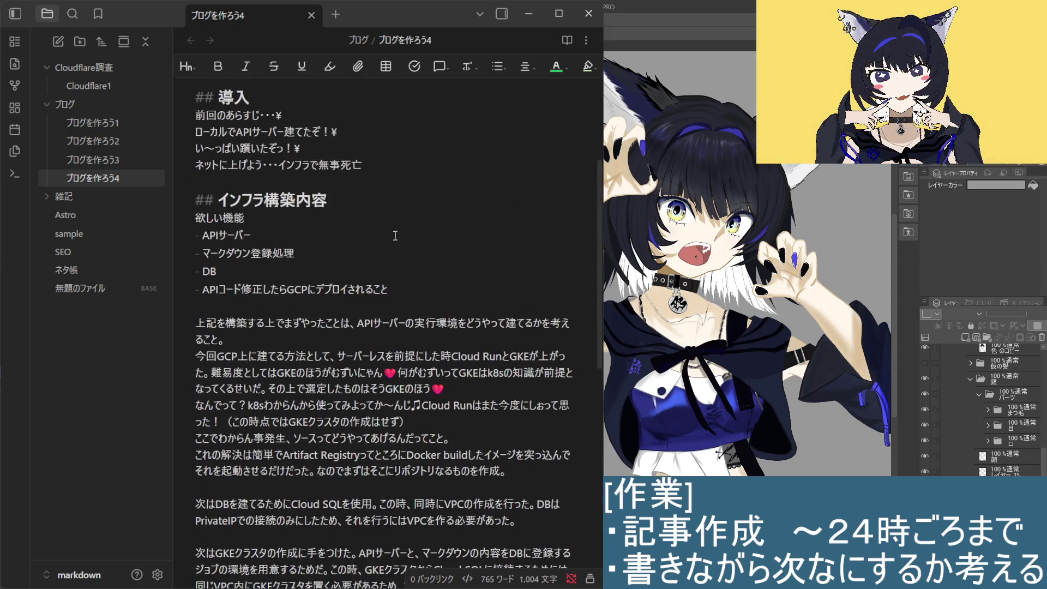
scroll(382, 301, down, 4)
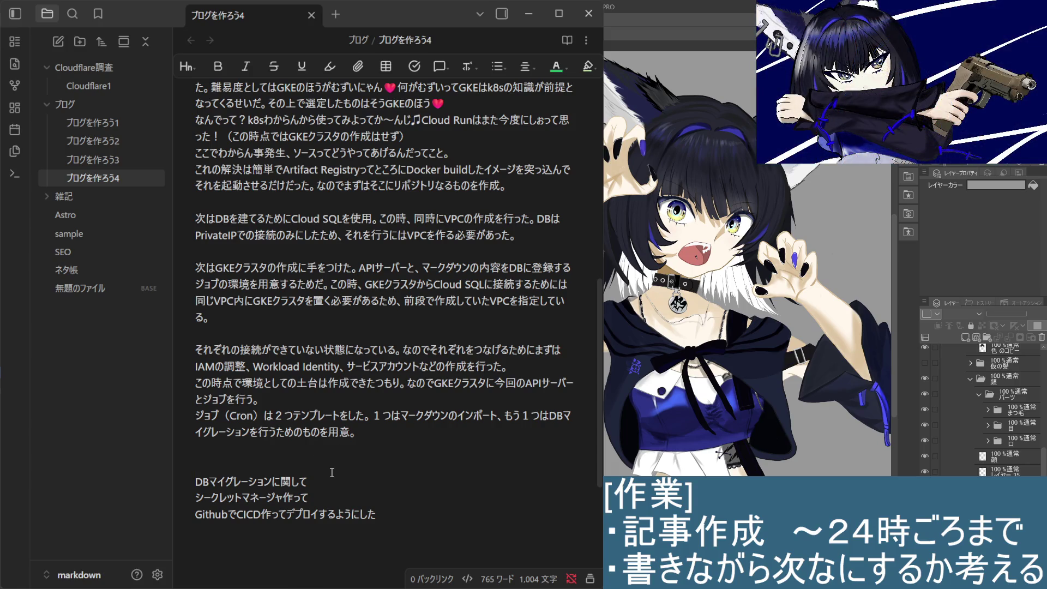
click(355, 485)
click(358, 467)
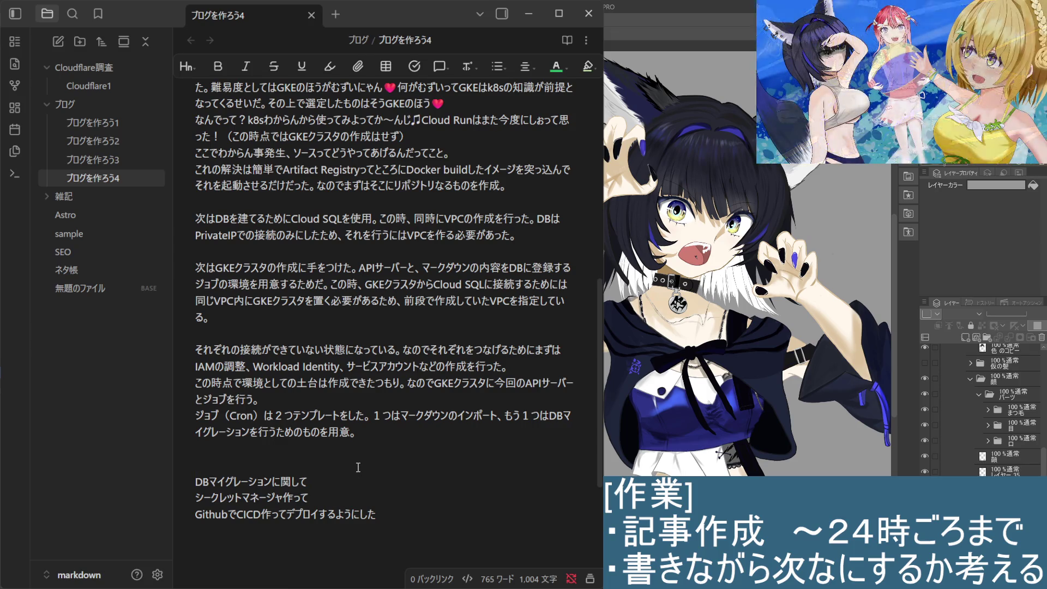
scroll(358, 468, up, 1)
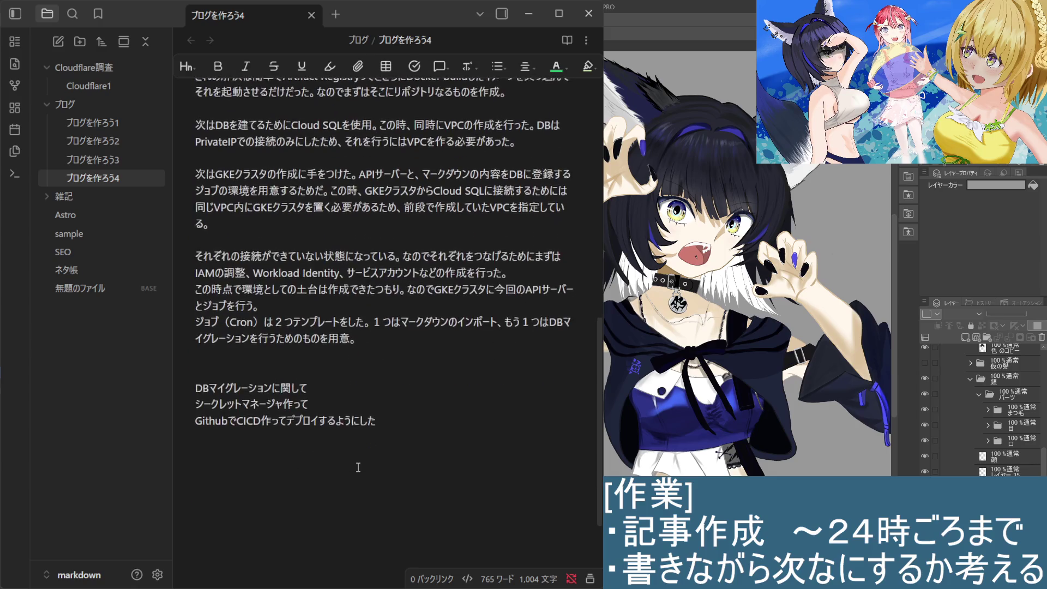
scroll(357, 467, up, 1)
scroll(362, 464, up, 1)
scroll(362, 464, down, 4)
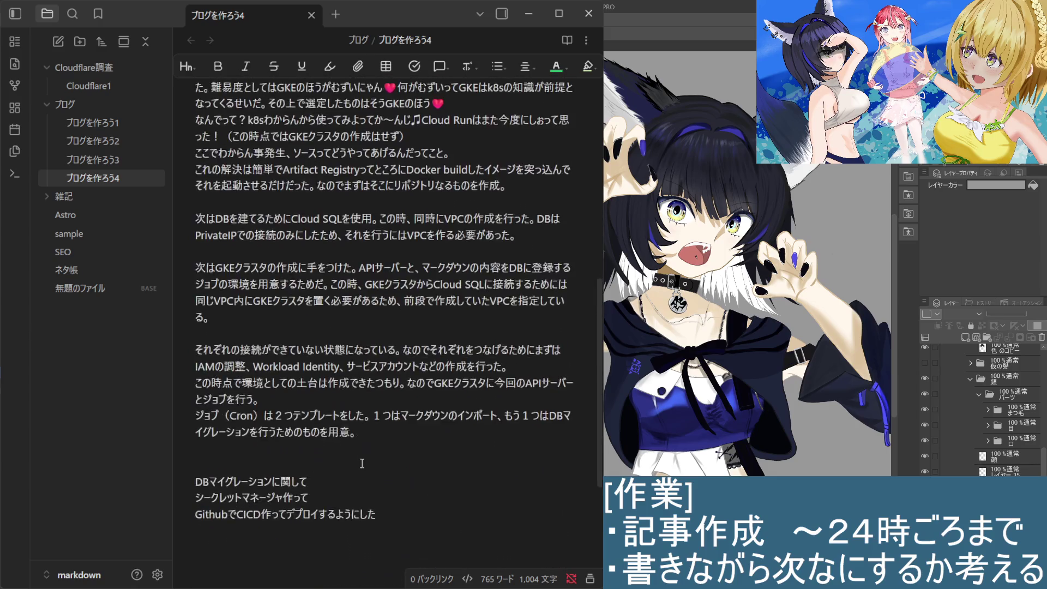
scroll(360, 464, up, 2)
scroll(358, 465, down, 2)
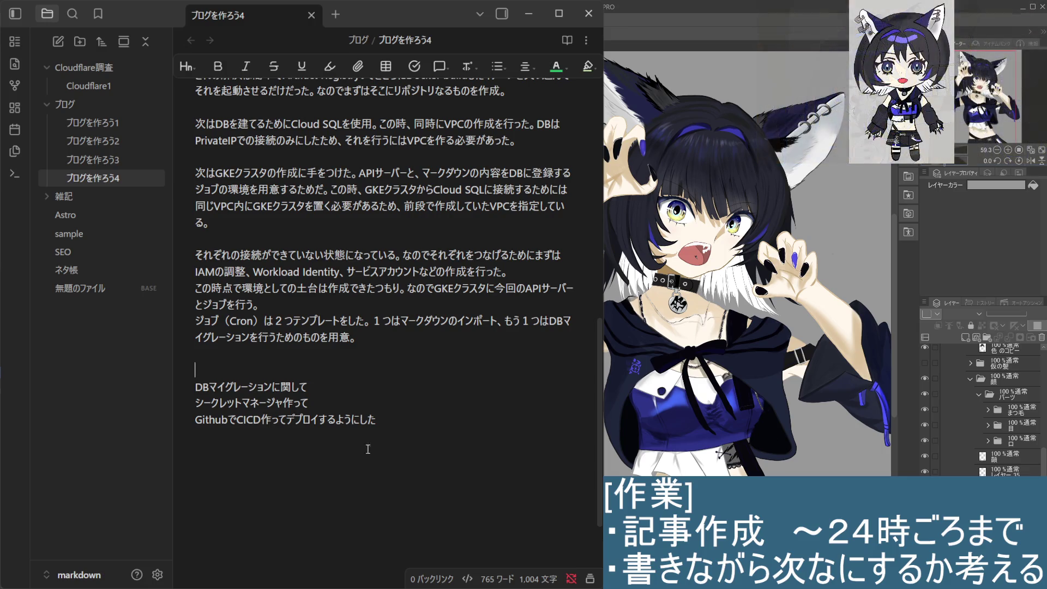
click(439, 424)
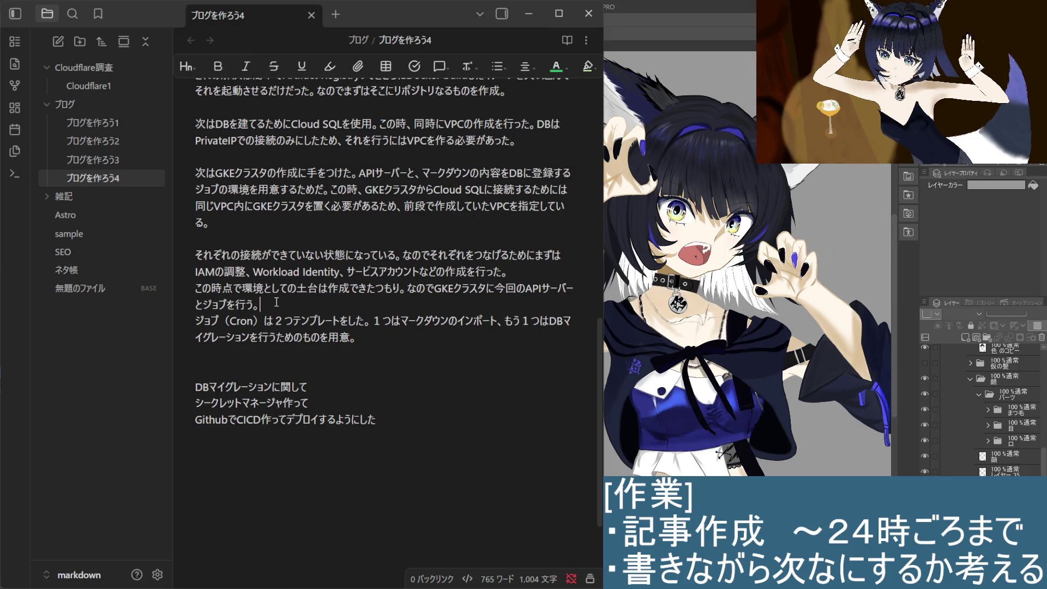
click(455, 273)
click(530, 277)
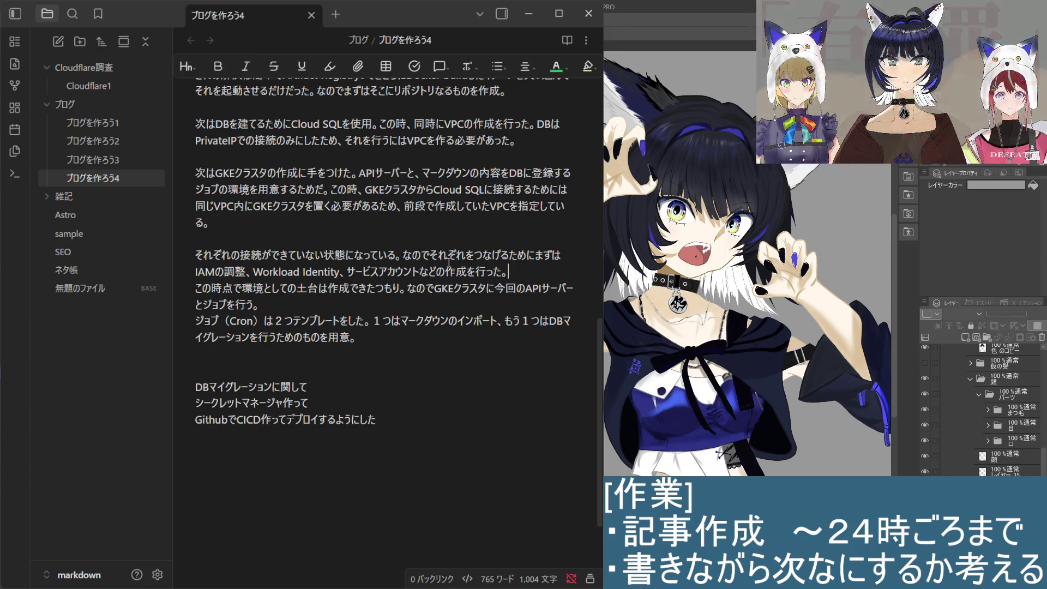
click(410, 434)
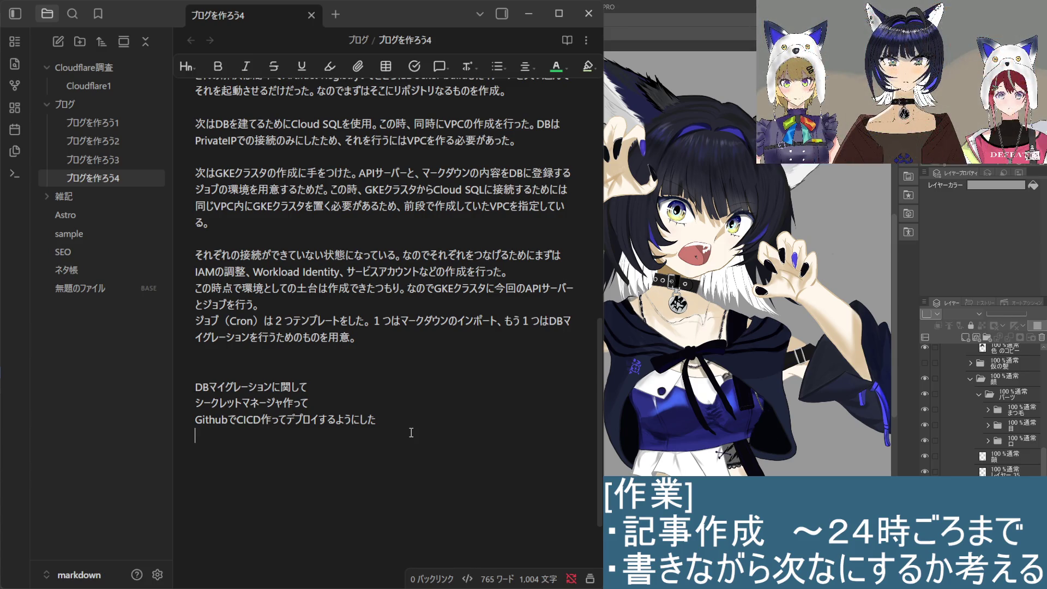
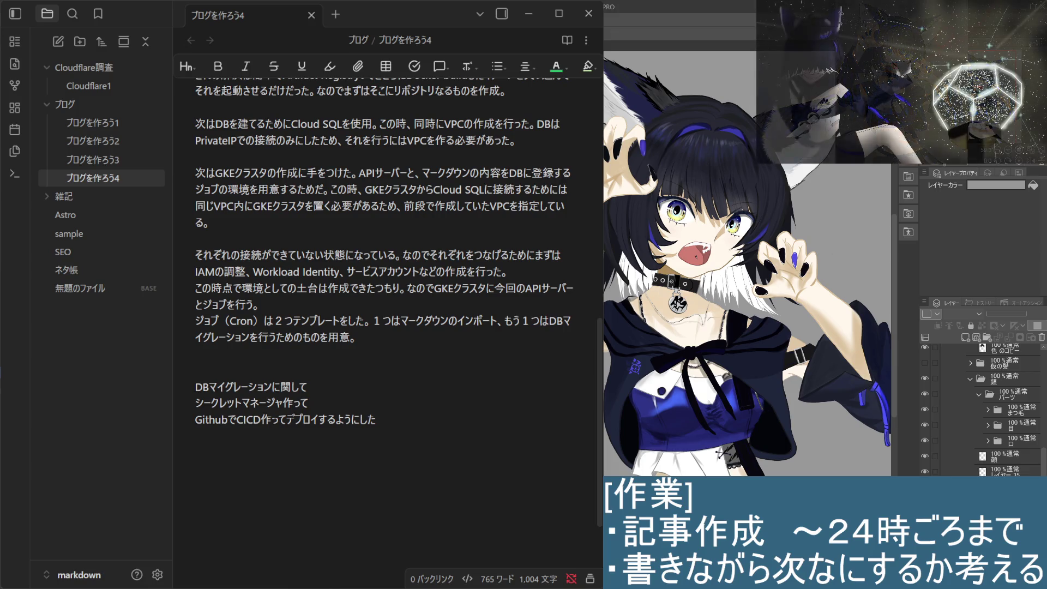
Step: Switch from the ブログを作ろう4 draft to the ネタ帳 ideas note via the file explorer
click(80, 291)
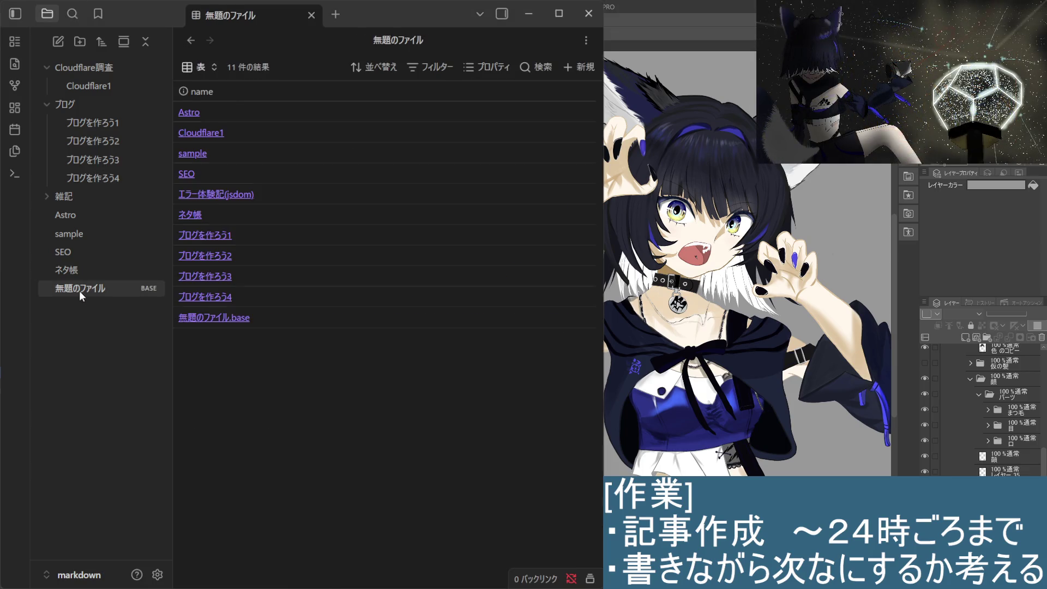
click(91, 271)
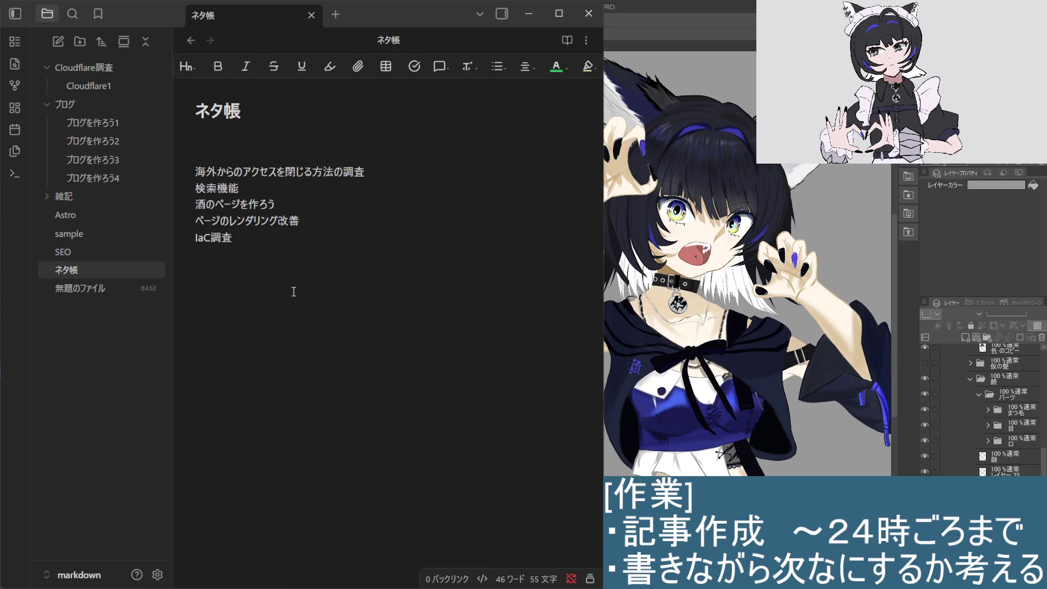
text(３がtる)
Step: Write the date phrase ３月１９日現在 under IaC調査 using IME conversions
key(BackSpace)
key(BackSpace)
key(space)
key(Return)
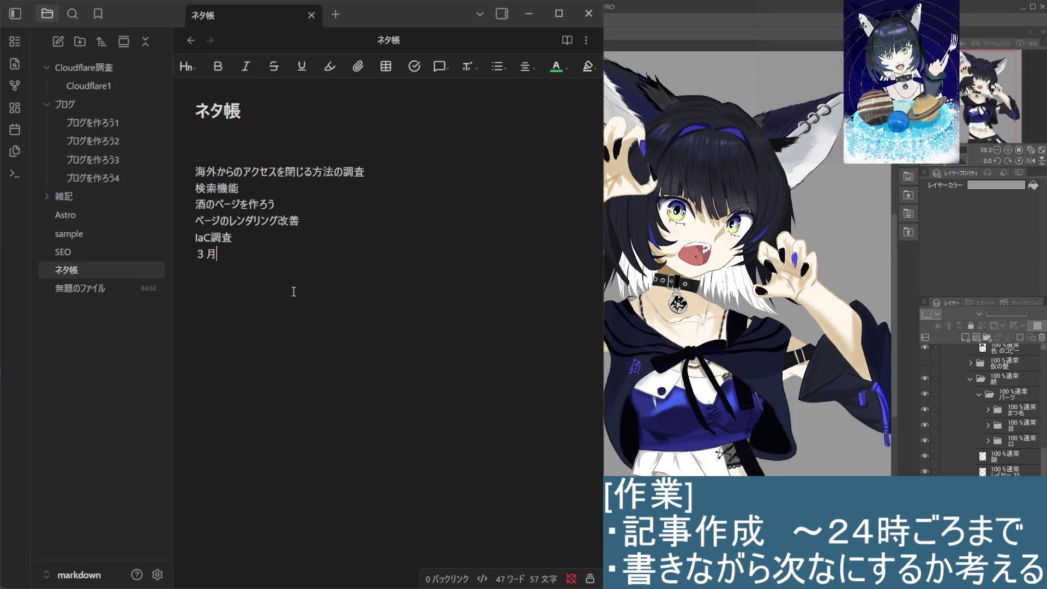
text(１９に)
key(space)
key(Return)
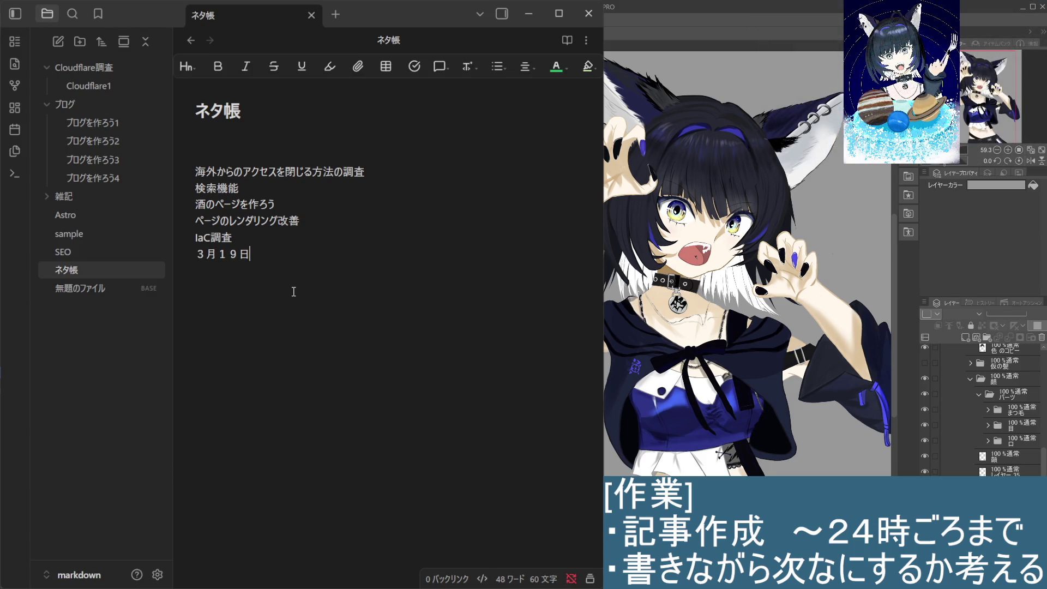
text(げんざい)
key(space)
key(Return)
key(shift+Left)
key(shift+Left)
key(Return)
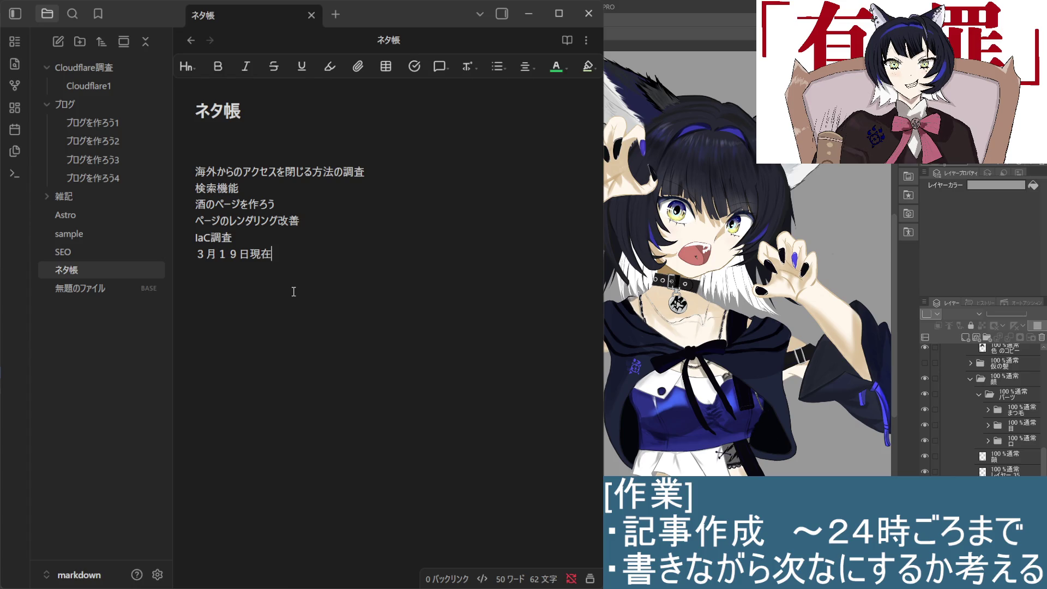
text(gKE)
text(kara)
Step: Finish the line with GKEからCloud Run移行する, making it the sixth idea entry
key(Return)
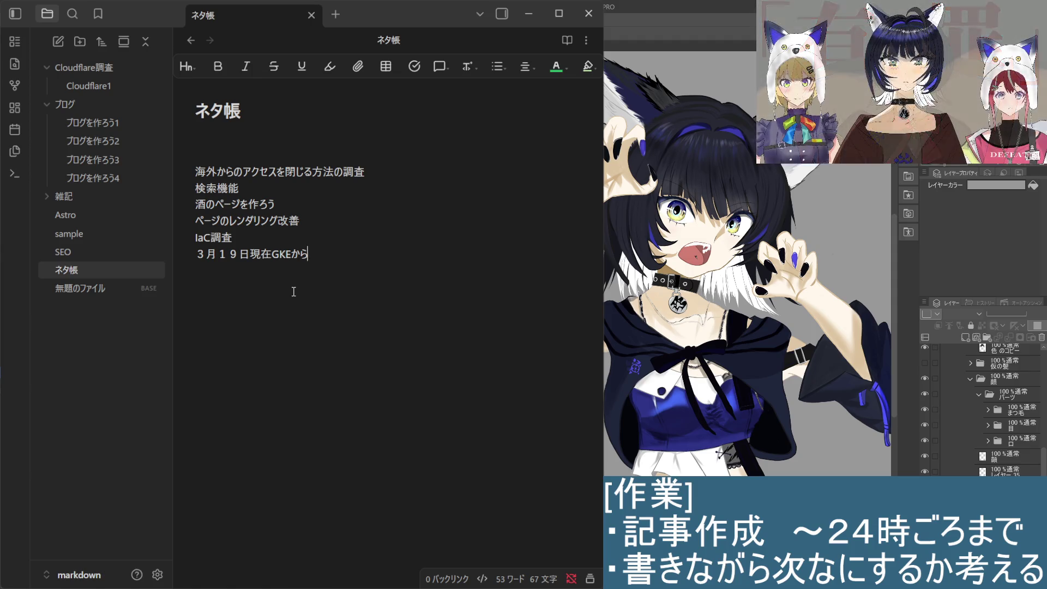
text(G)
key(BackSpace)
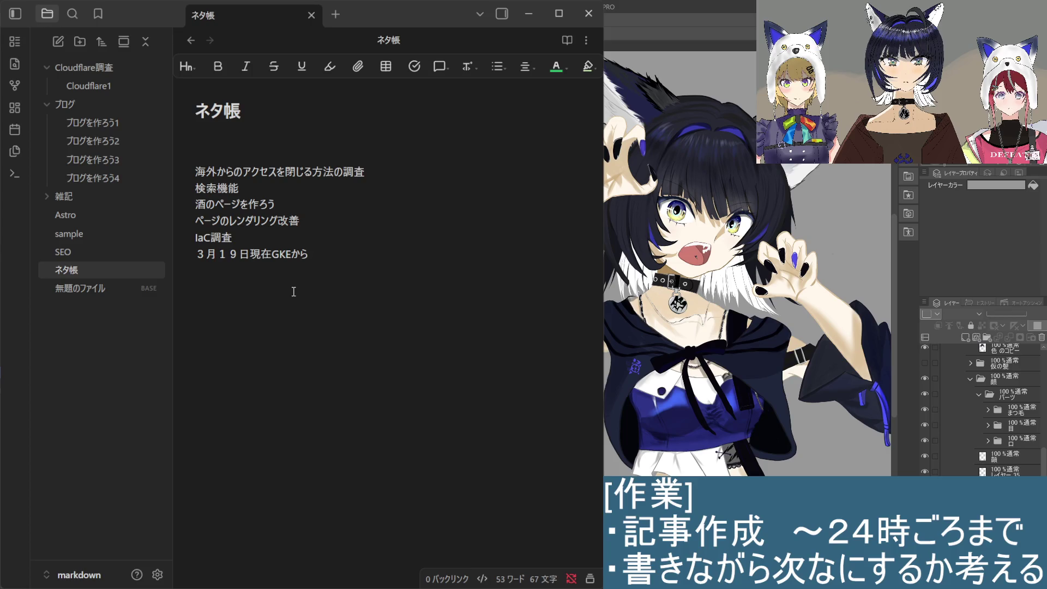
text(Cl)
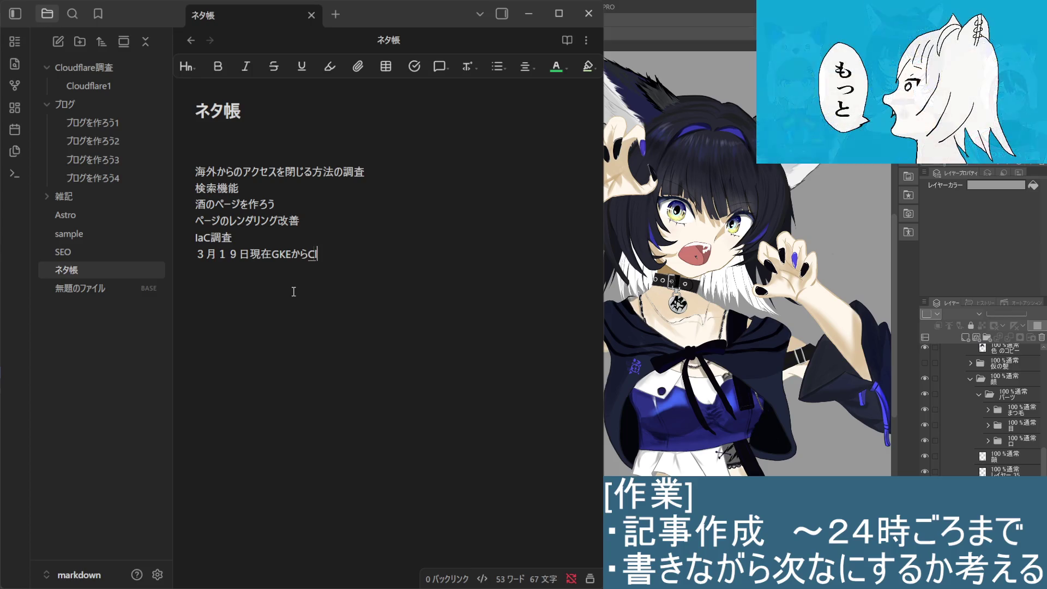
text(oud)
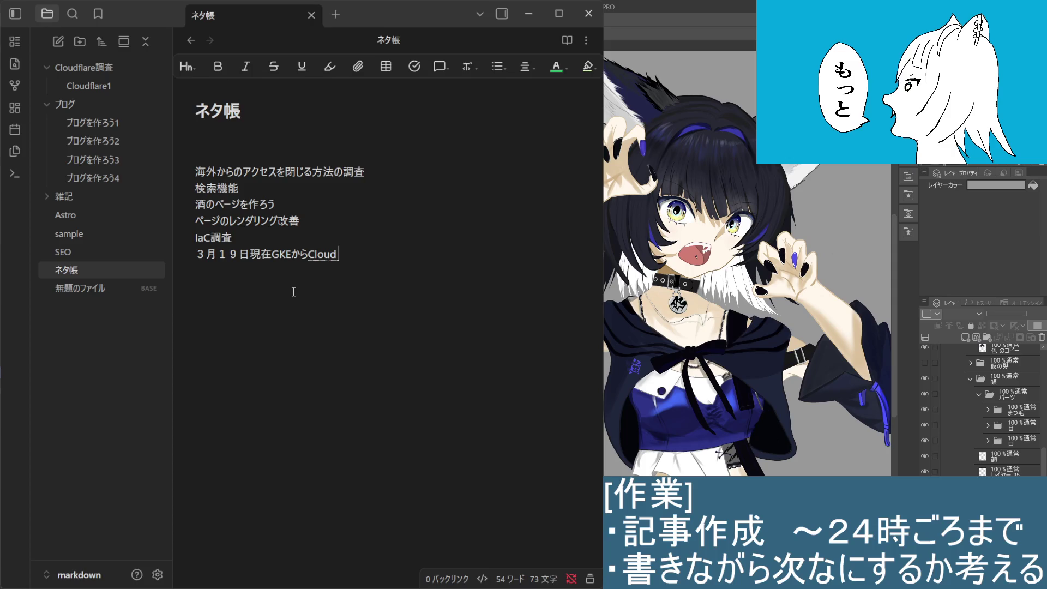
text( Run)
key(Return)
text(ikou)
key(space)
key(space)
key(space)
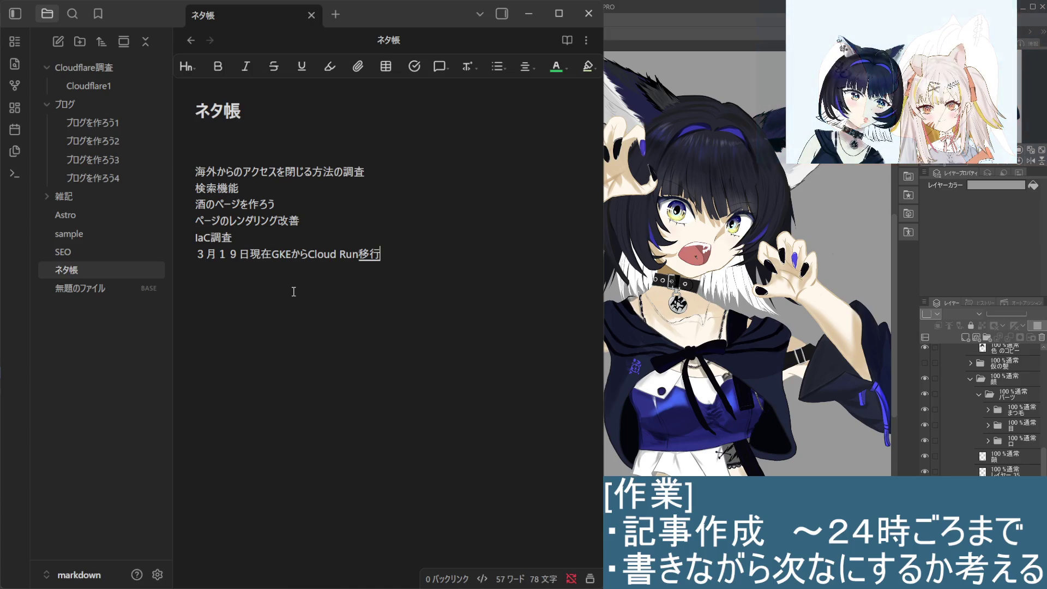
key(Return)
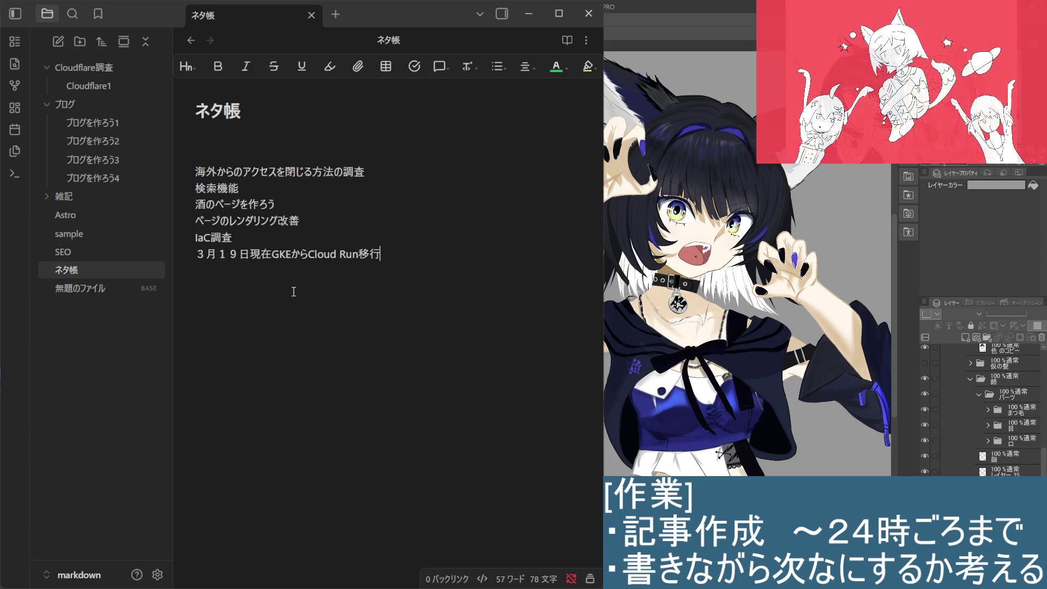
text(する)
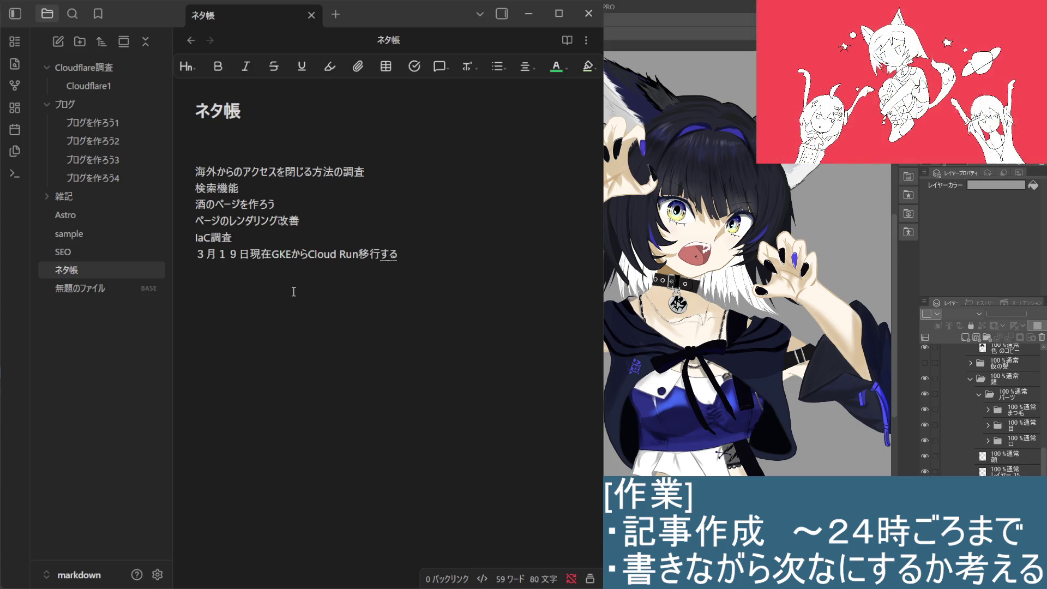
key(Return)
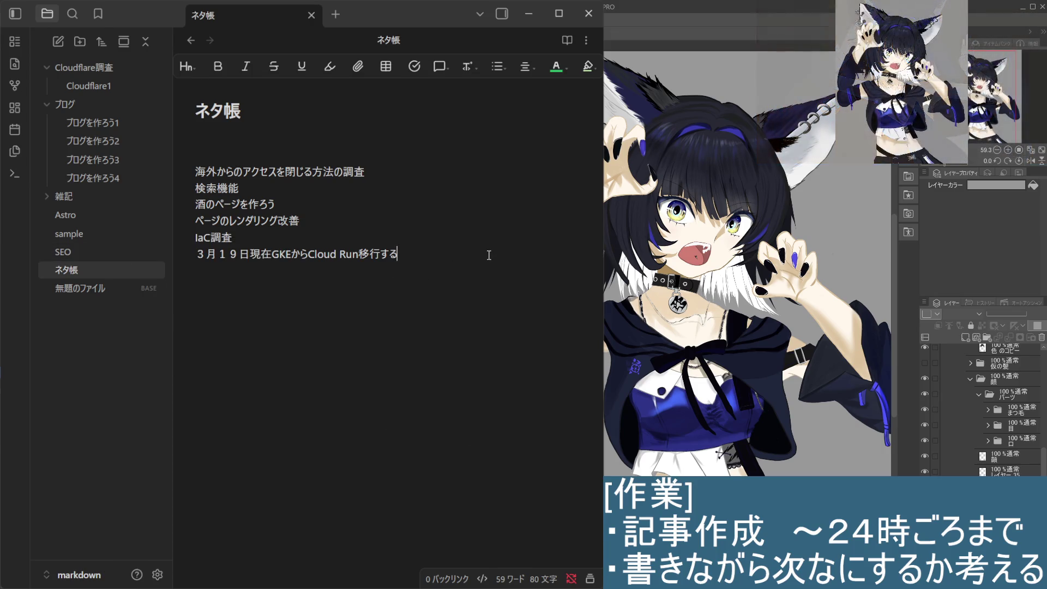
click(446, 262)
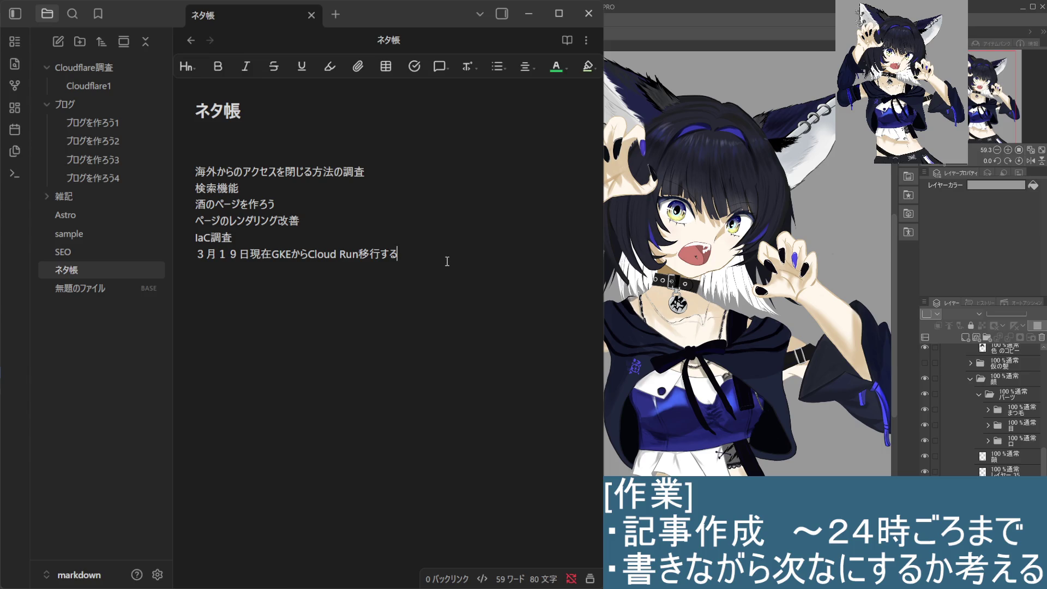